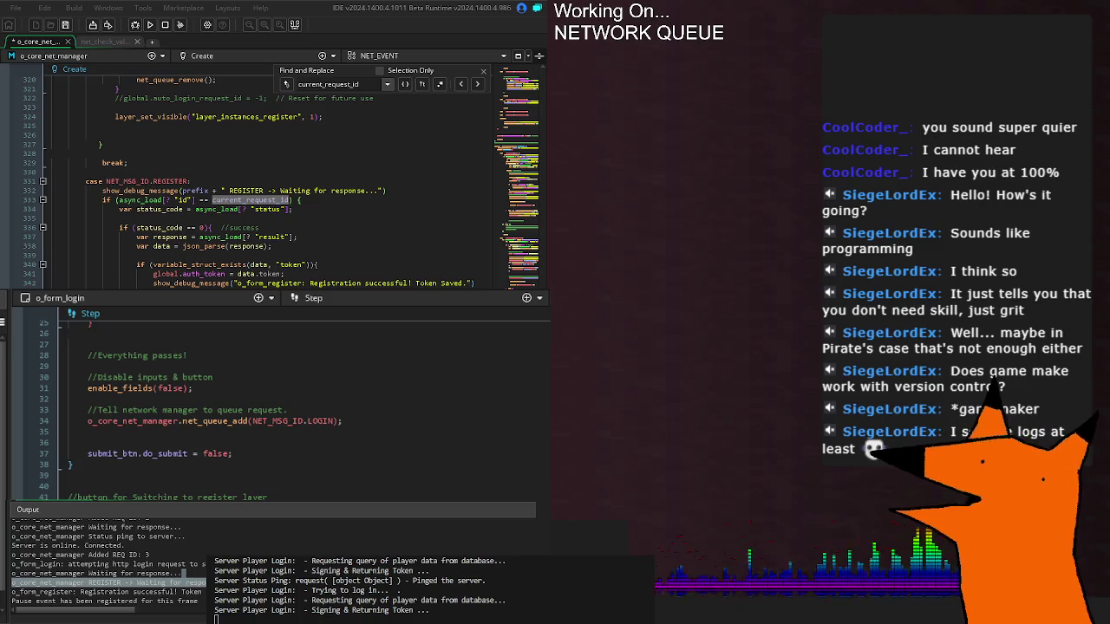
- Build and run the game with F5 until the login screen shows Connecting... and queue size 0
key("F5")
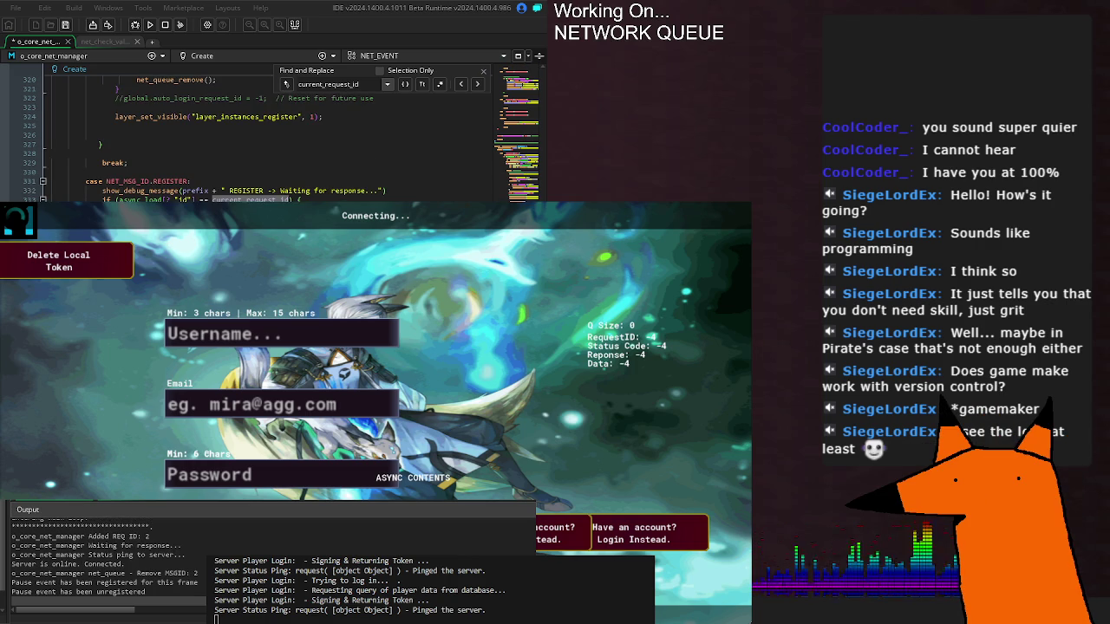
- Undo the last edit and scroll up to the LOGIN case of net_process_request
key("ctrl+z")
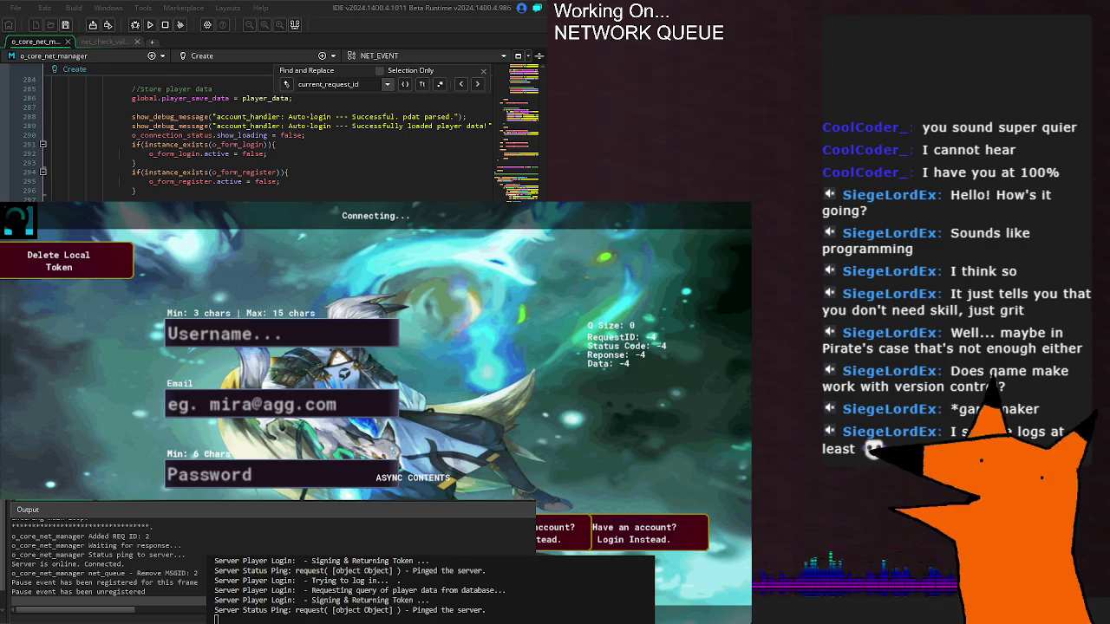
scroll(260, 139, "up", 10)
scroll(260, 139, "up", 8)
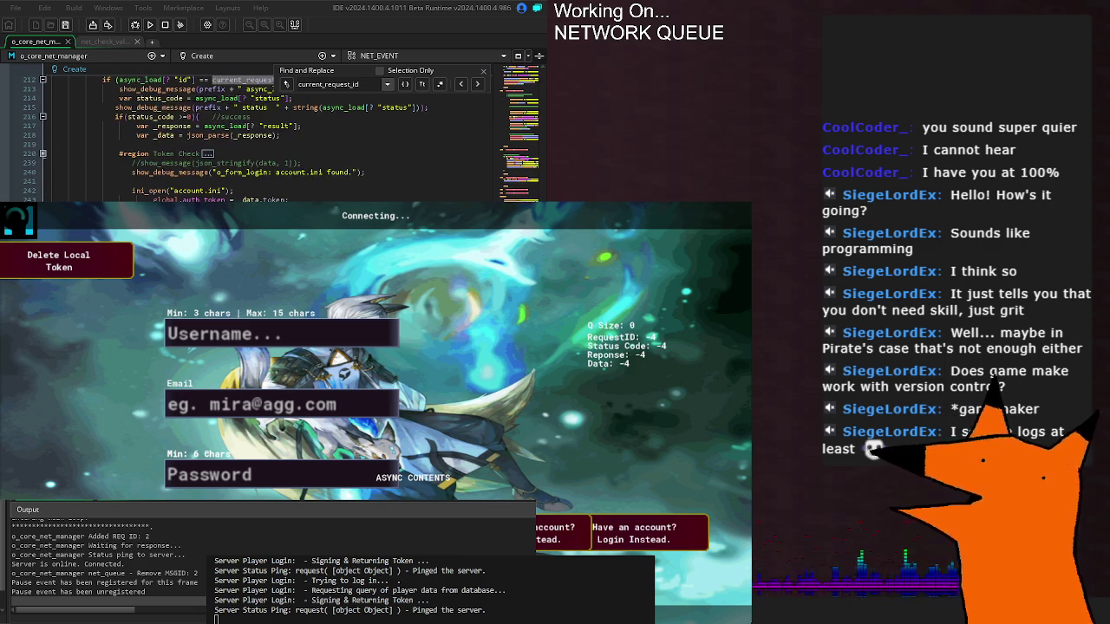
scroll(261, 139, "up", 5)
scroll(260, 138, "up", 2)
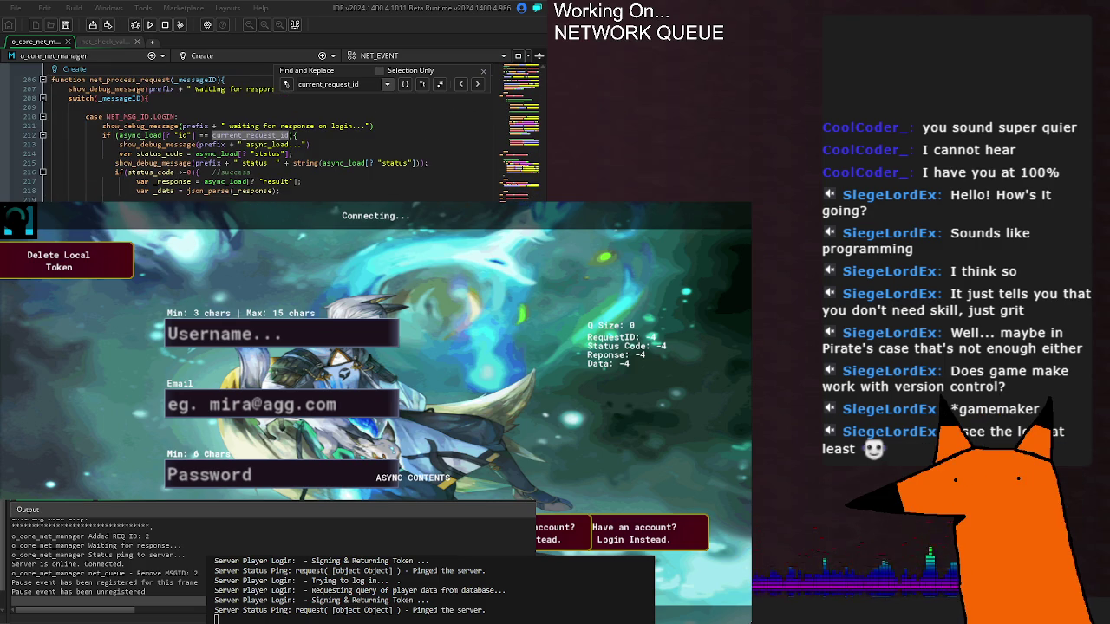
- Highlight status_code, _response and _data in the LOGIN case, then close the current_request_id search
double_click(154, 154)
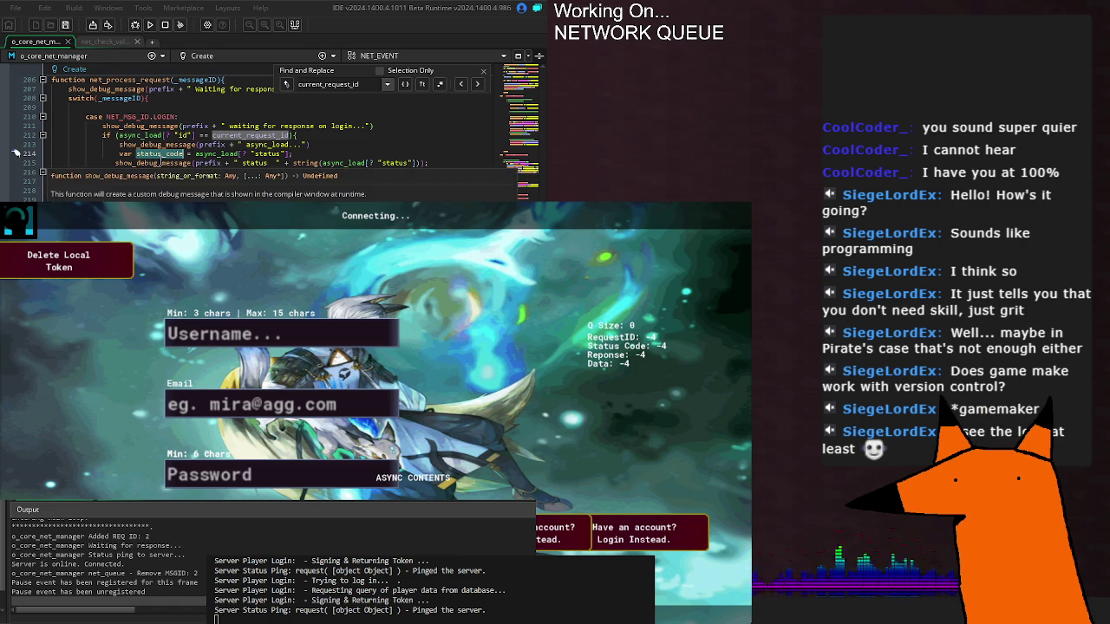
double_click(165, 182)
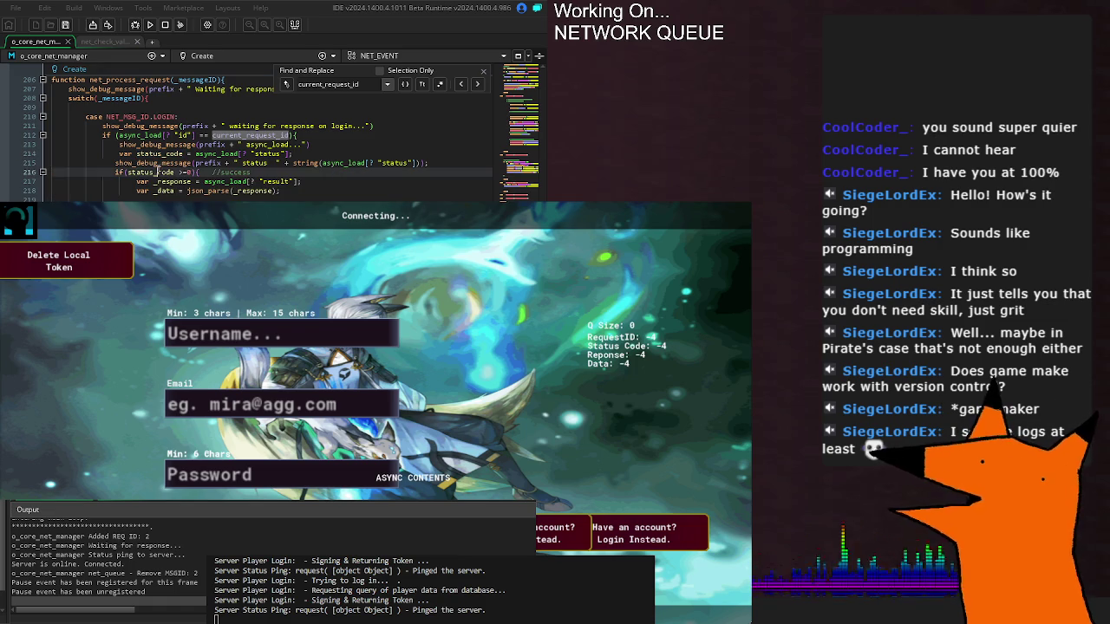
double_click(164, 191)
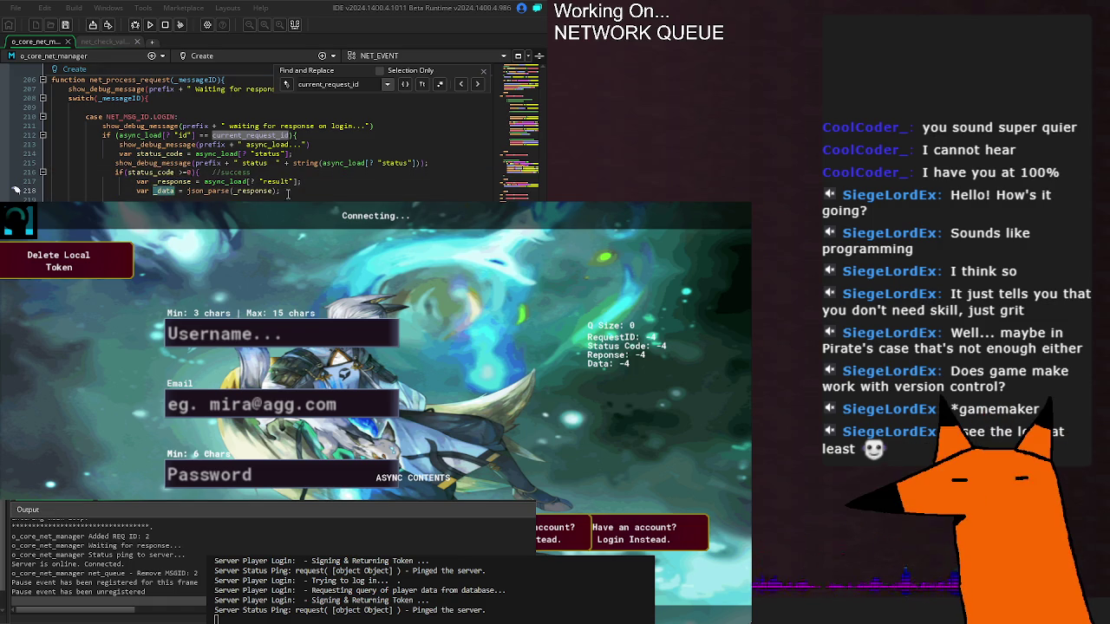
left_click(169, 182)
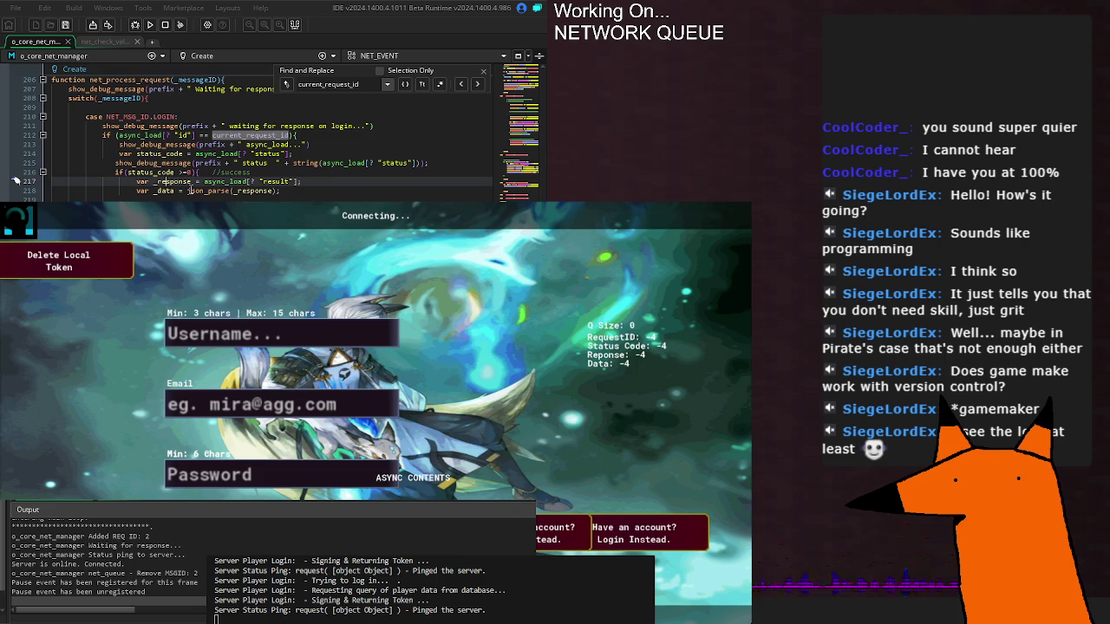
double_click(254, 191)
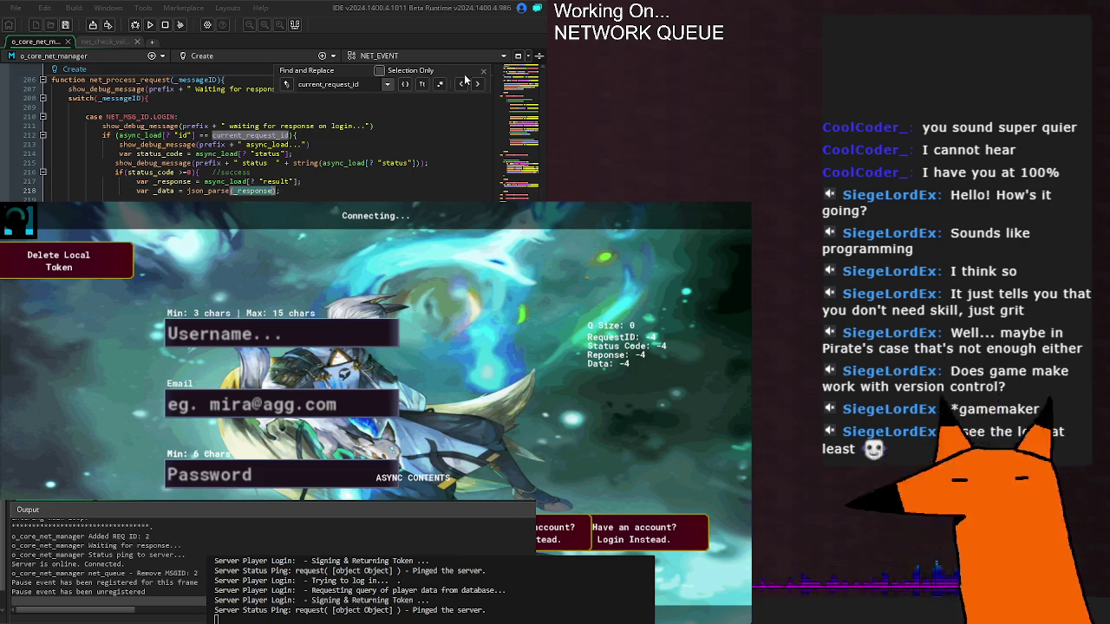
left_click(483, 72)
- Remove 'var' from the _response and _data assignments, add a blank line 219, and save
left_click(286, 191)
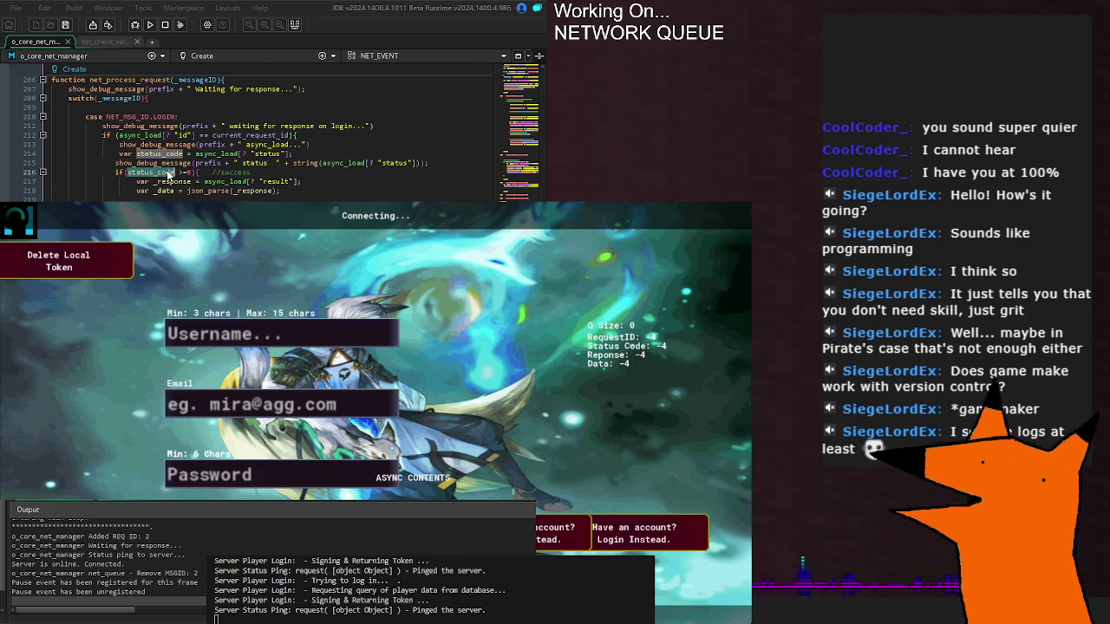
double_click(256, 190)
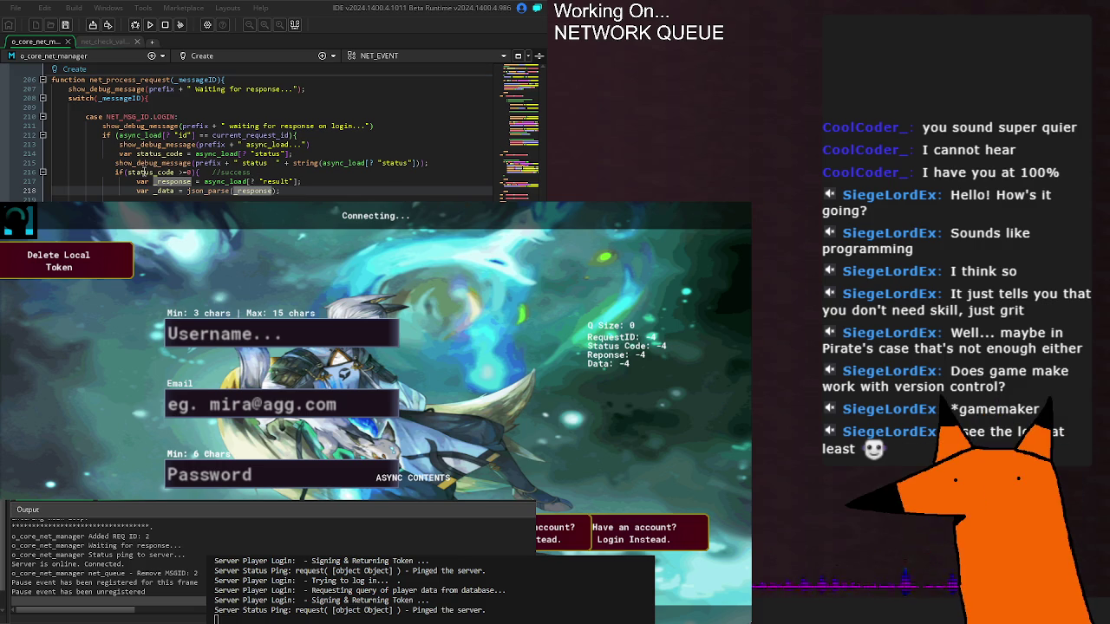
mouse_move(145, 170)
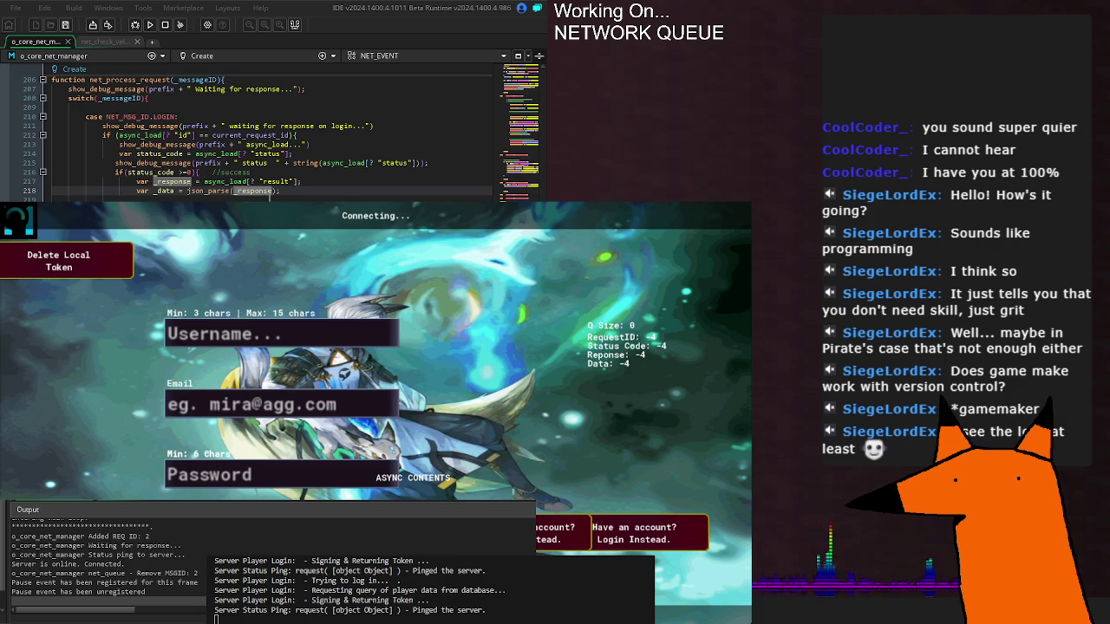
left_click(154, 182)
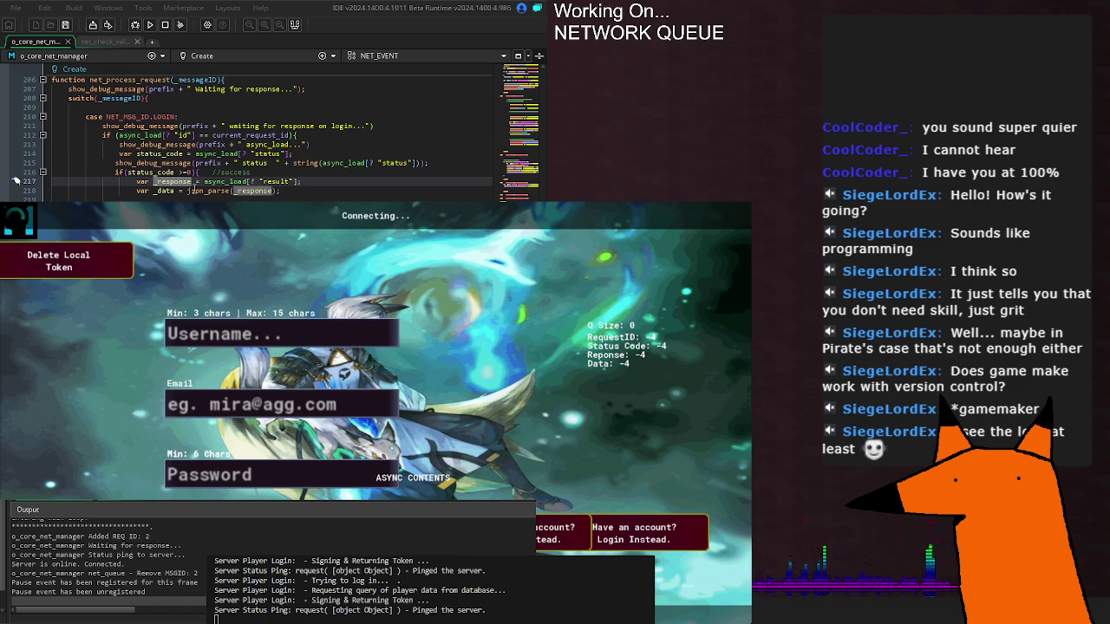
key("BackSpace")
key("BackSpace")
key("BackSpace")
key("BackSpace")
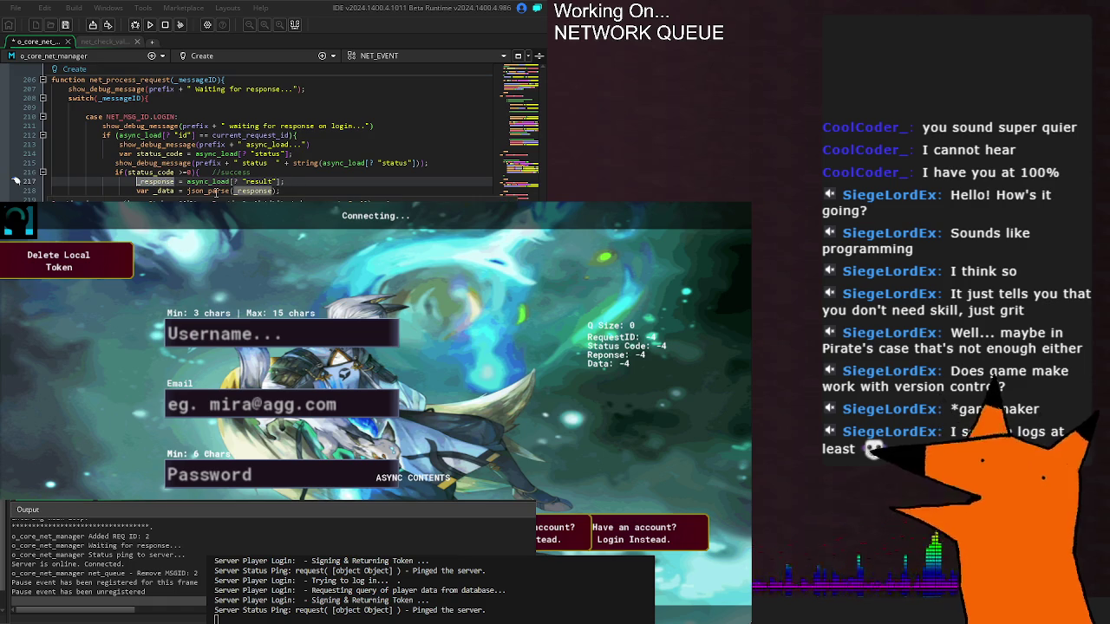
left_click(152, 191)
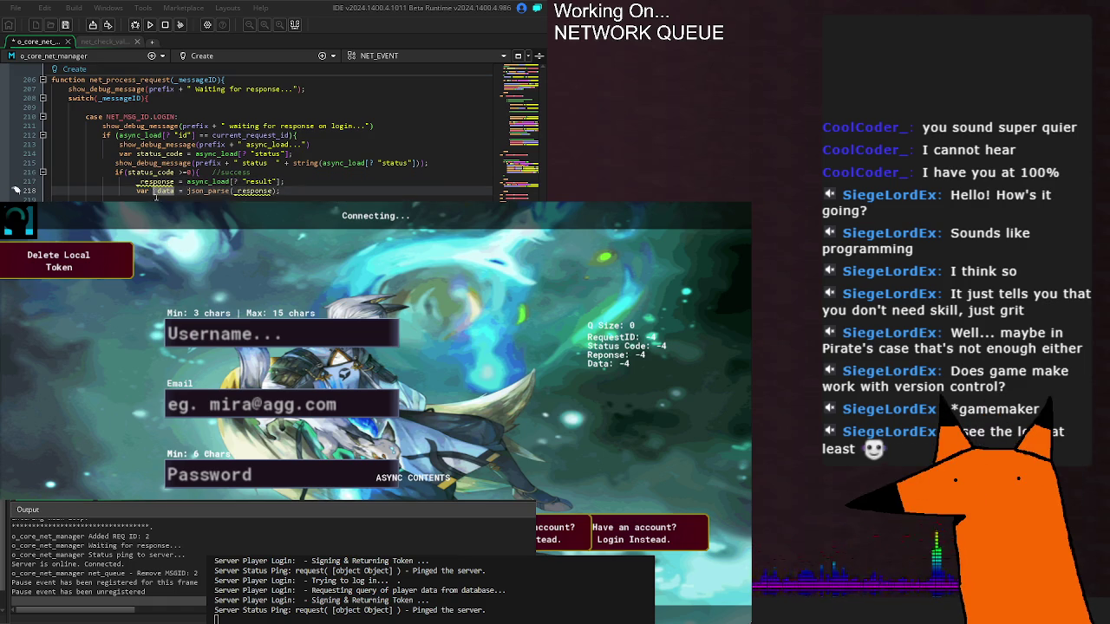
key("BackSpace")
key("BackSpace")
key("BackSpace")
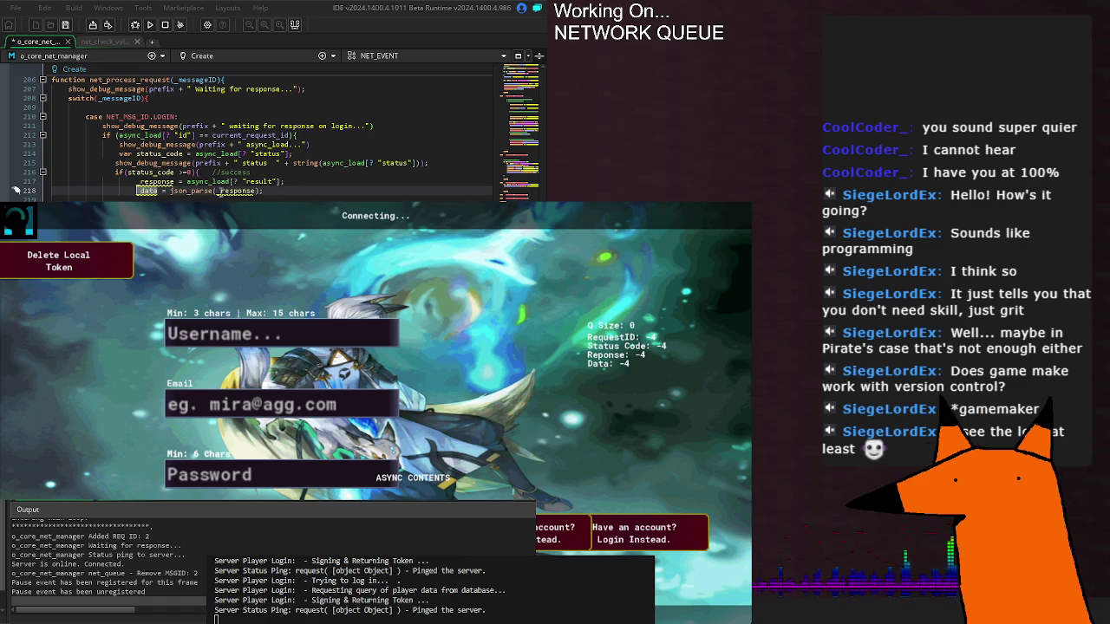
left_click(280, 192)
key("Return")
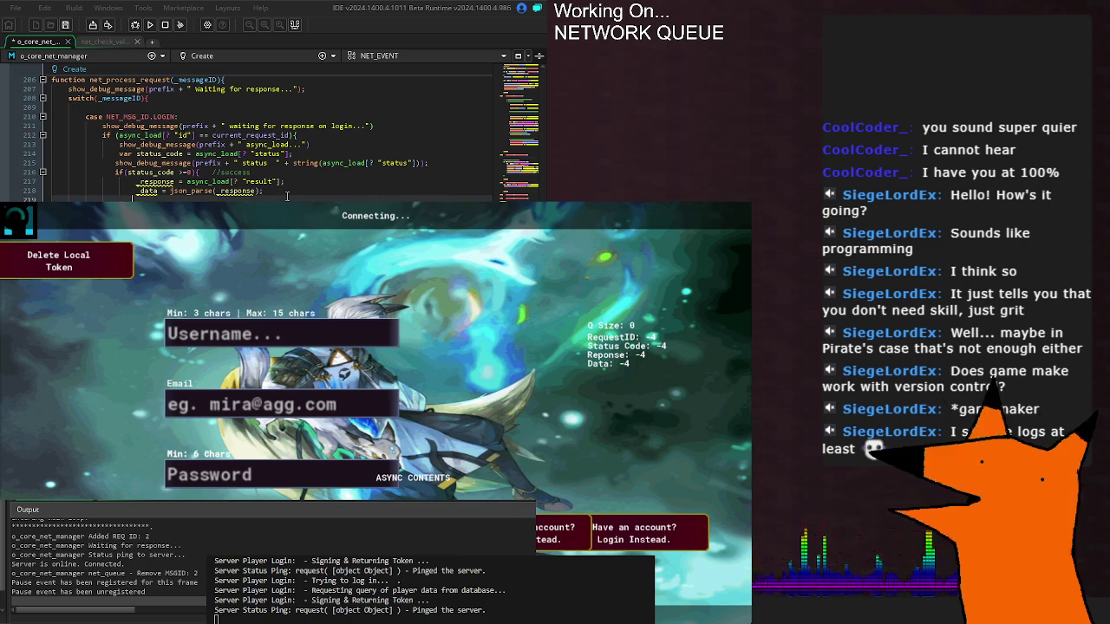
key("ctrl+s")
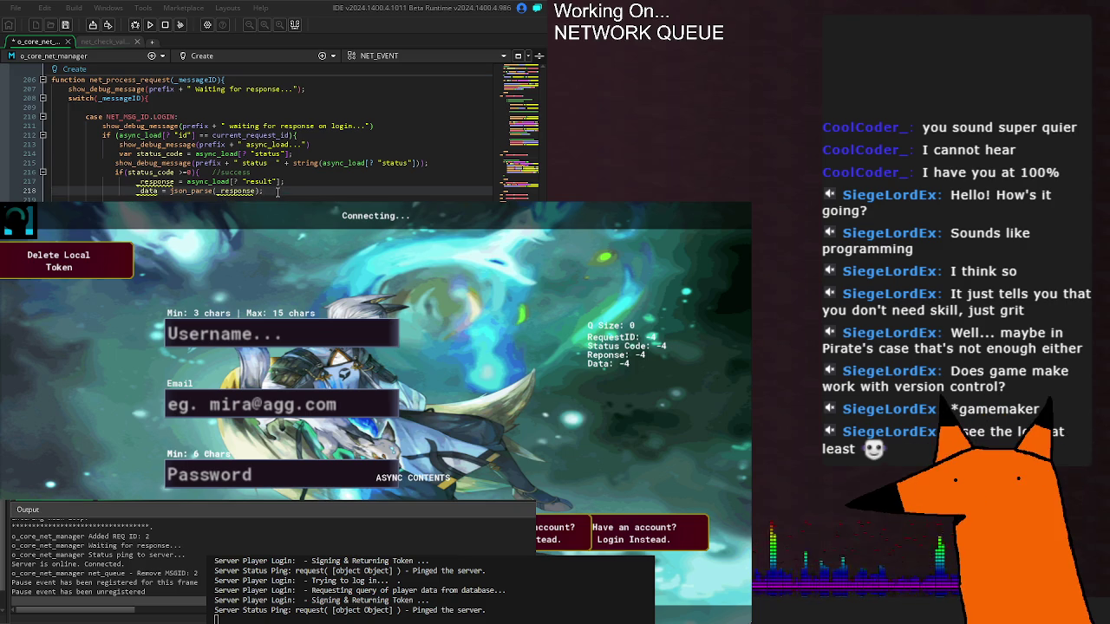
- Remove 'var' from status_code on line 214 and review its GM2043 scope warning
left_click(137, 155)
key("BackSpace")
key("BackSpace")
key("BackSpace")
left_click(132, 198)
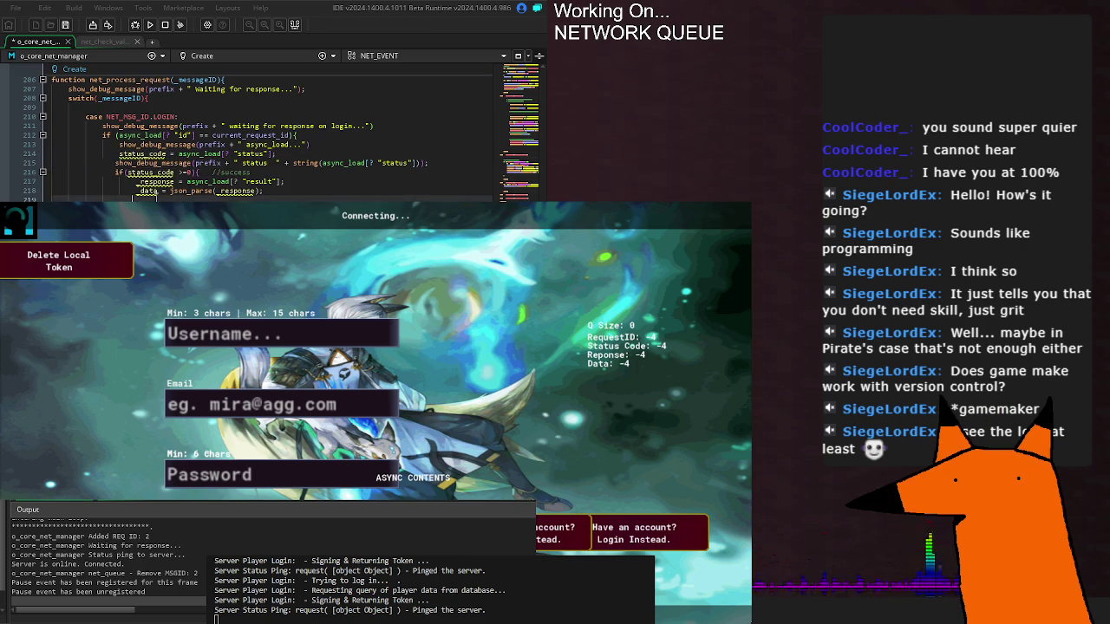
left_click(122, 153)
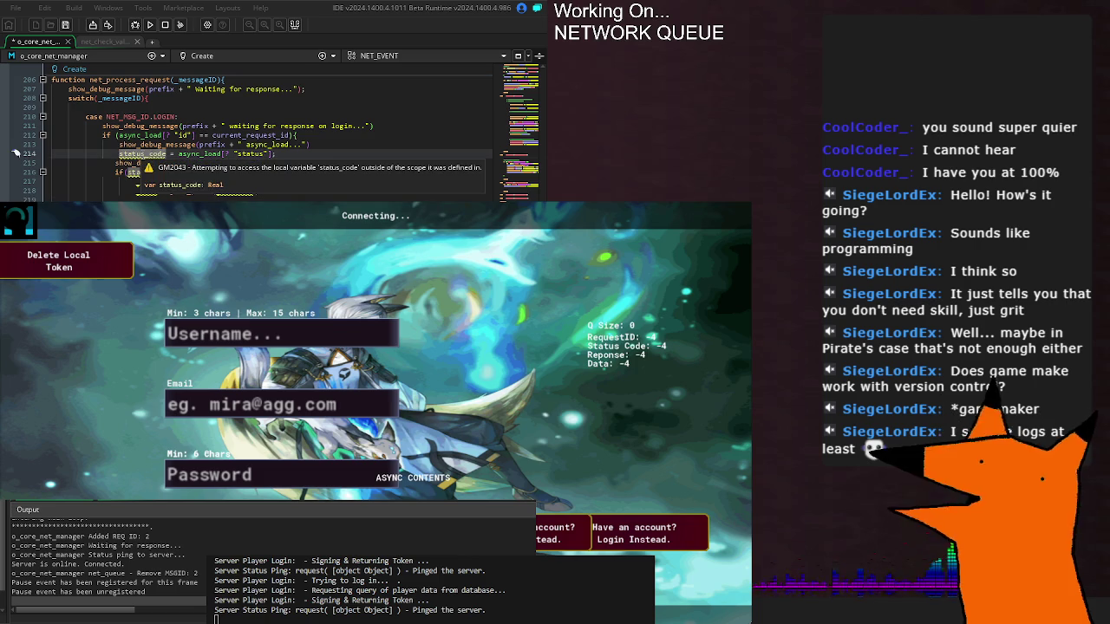
left_click(161, 135)
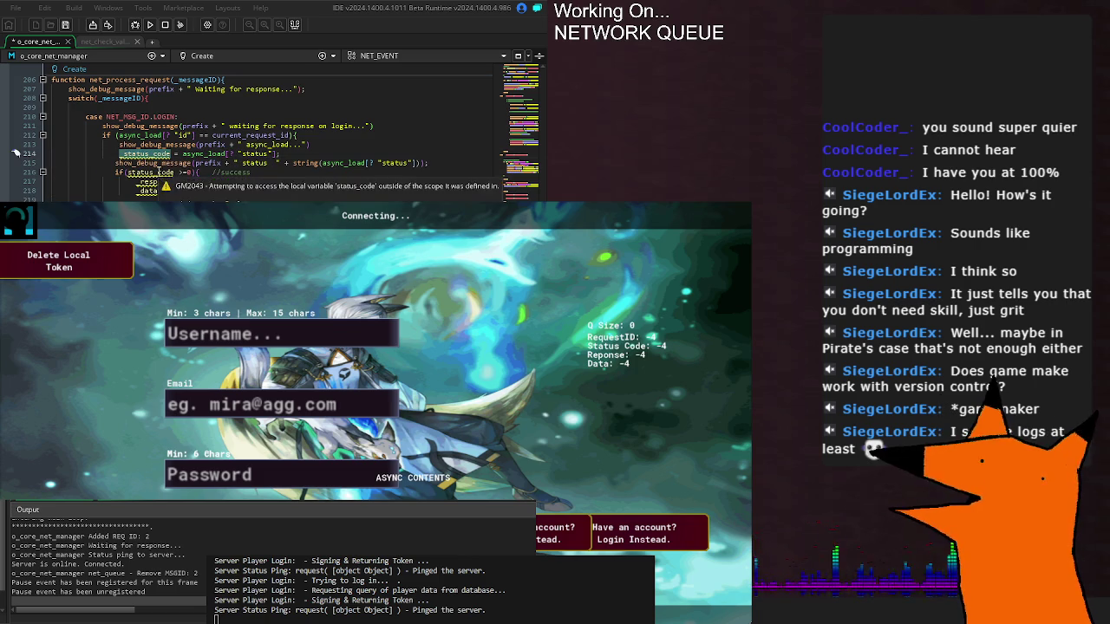
left_click(158, 173)
left_click(283, 190)
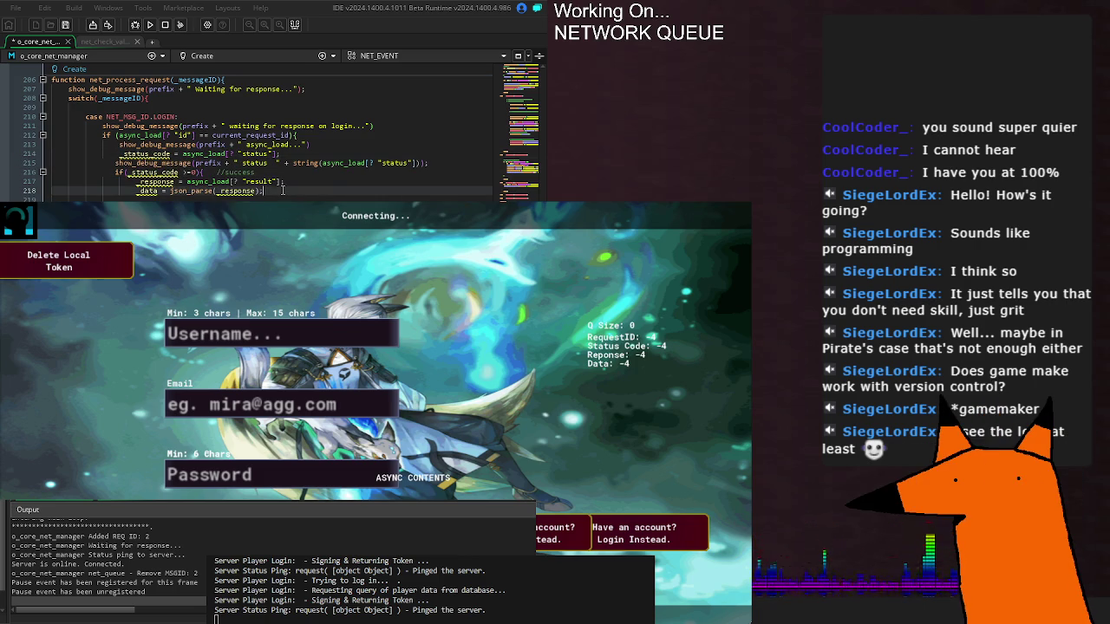
scroll(193, 172, "up", 15)
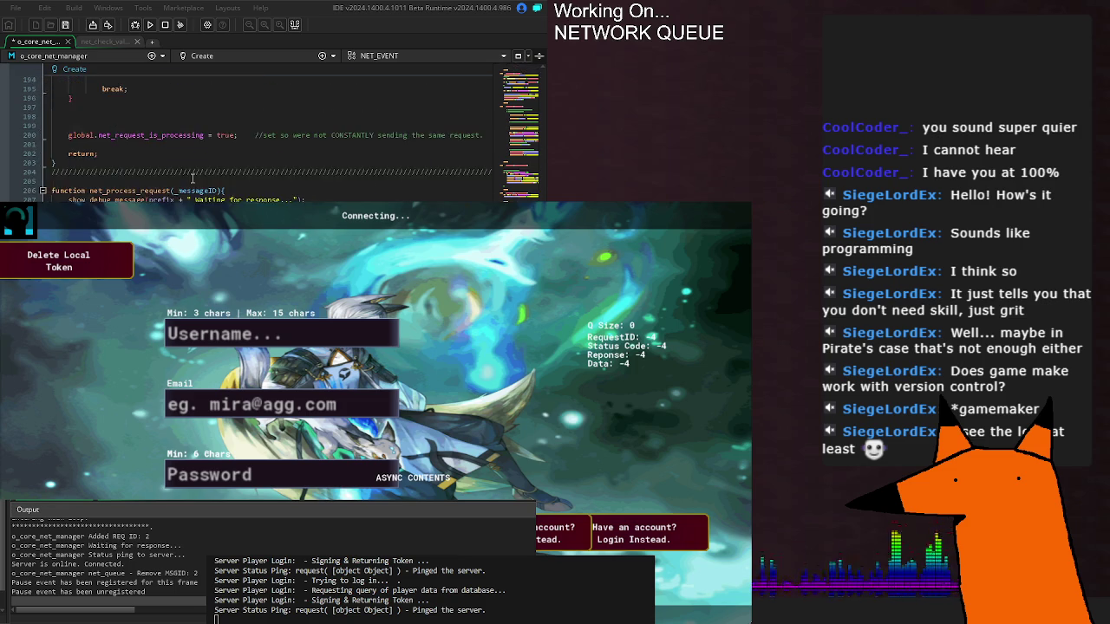
- Find the _status_code declaration on line 24 of the Create event and save
scroll(260, 130, "up", 20)
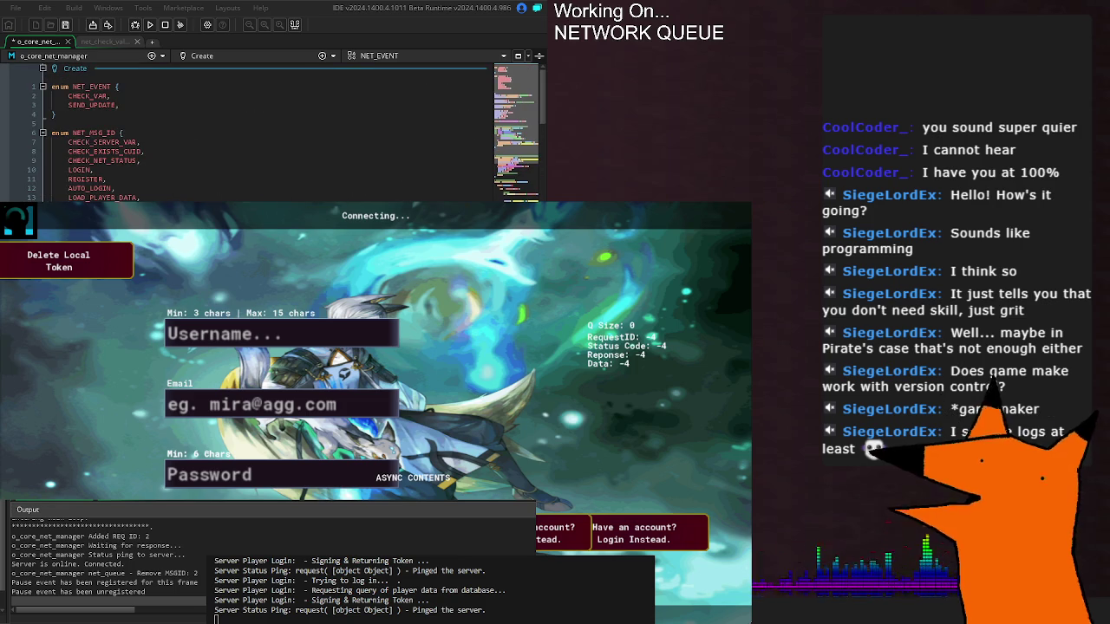
scroll(260, 130, "down", 5)
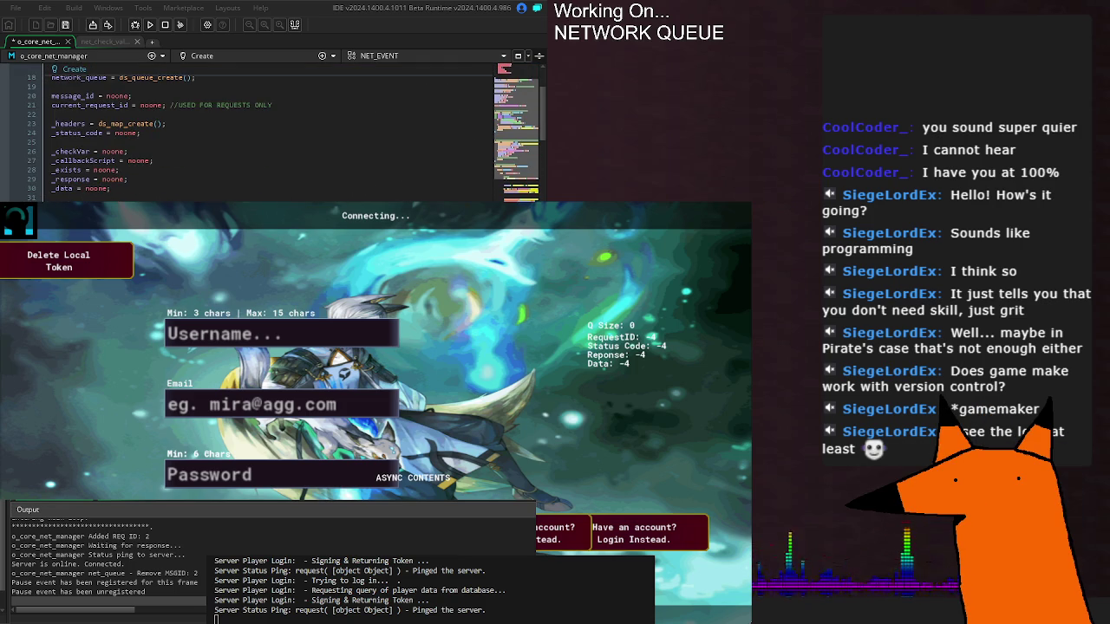
scroll(260, 130, "up", 2)
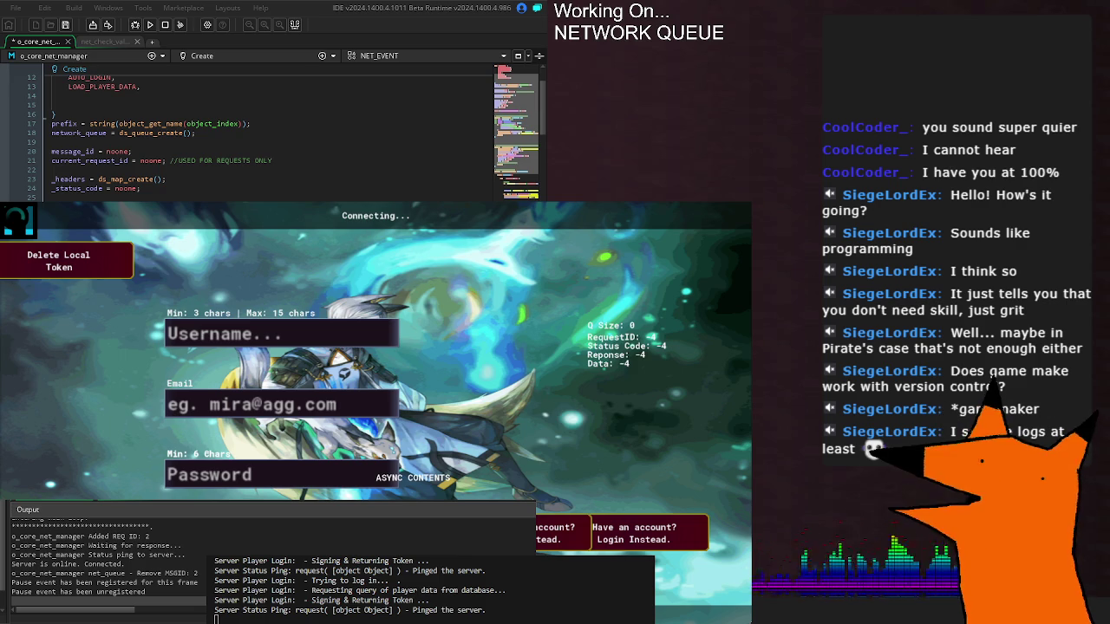
double_click(76, 188)
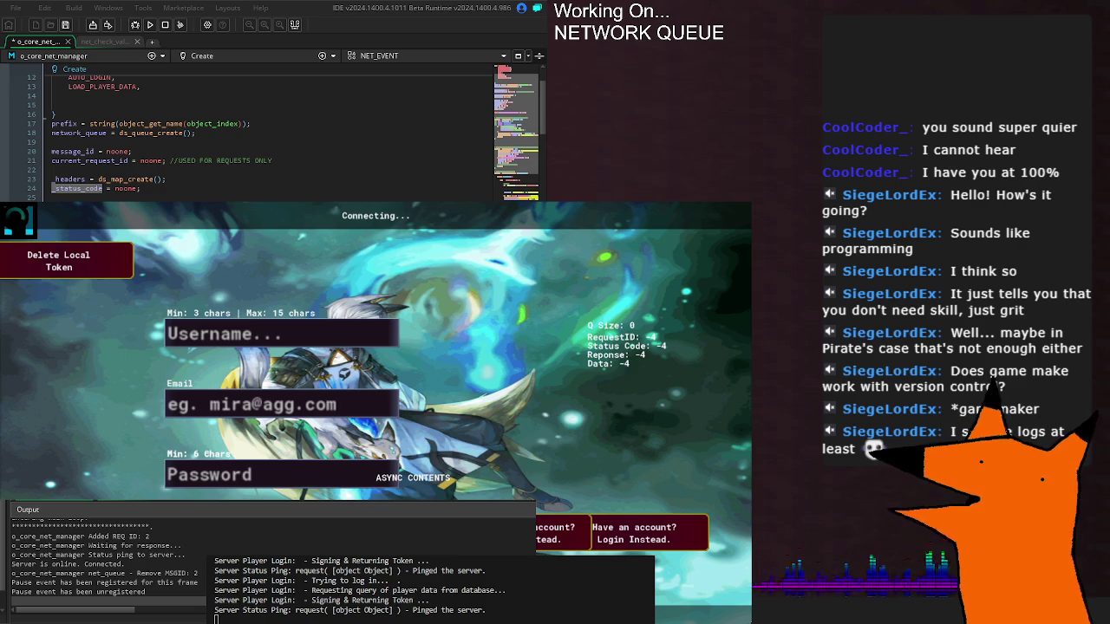
left_click(77, 188)
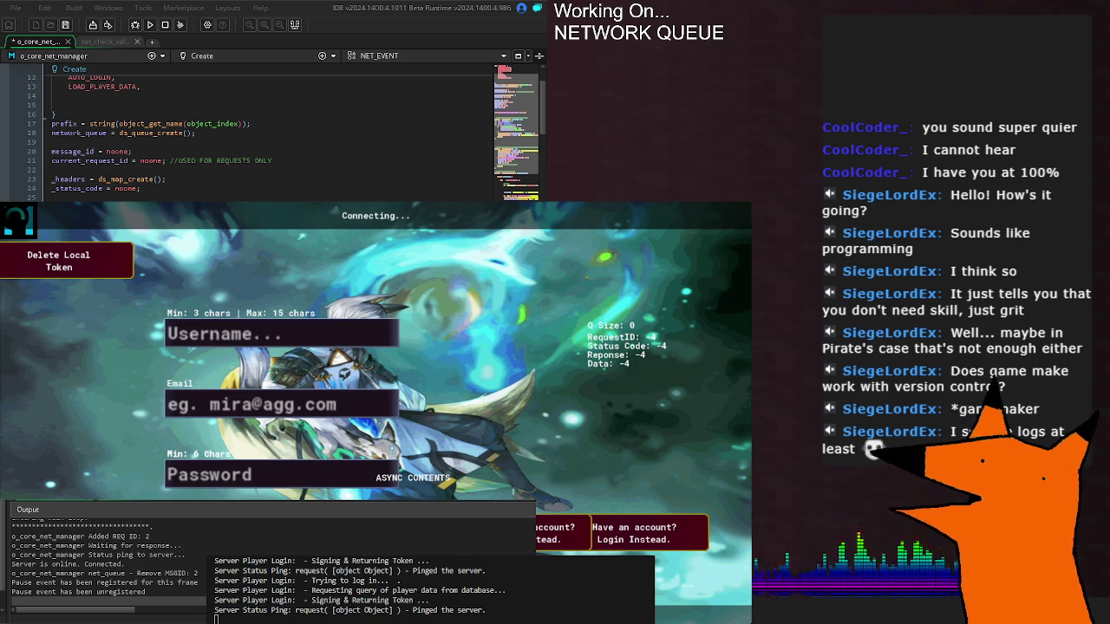
key("ctrl+s")
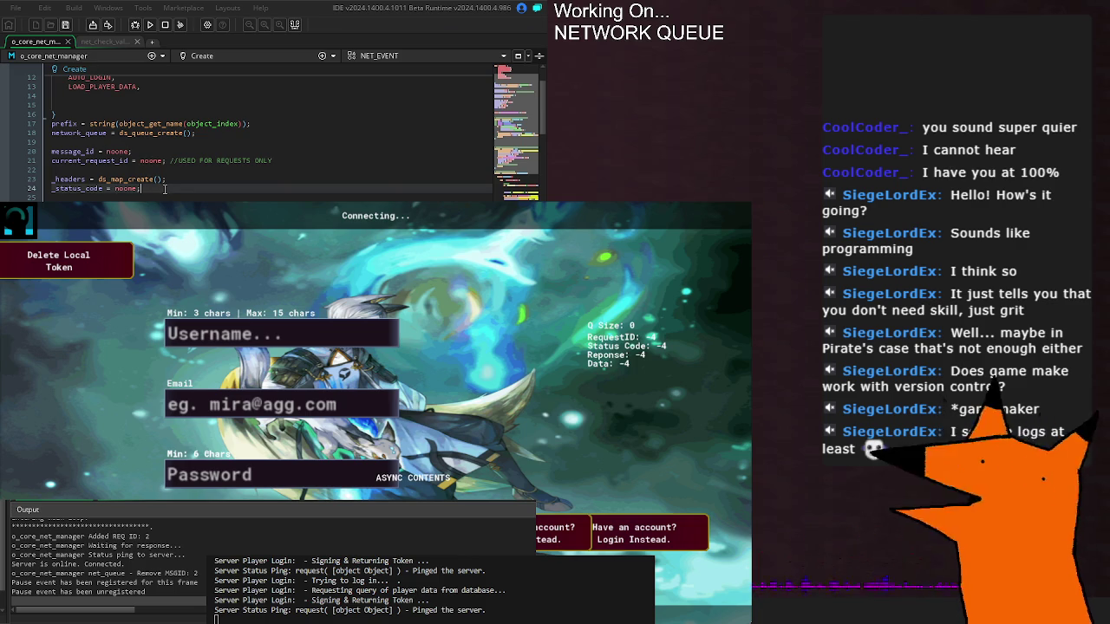
- Add '_response = noone;' on line 25 of the Create event and save
left_click(148, 199)
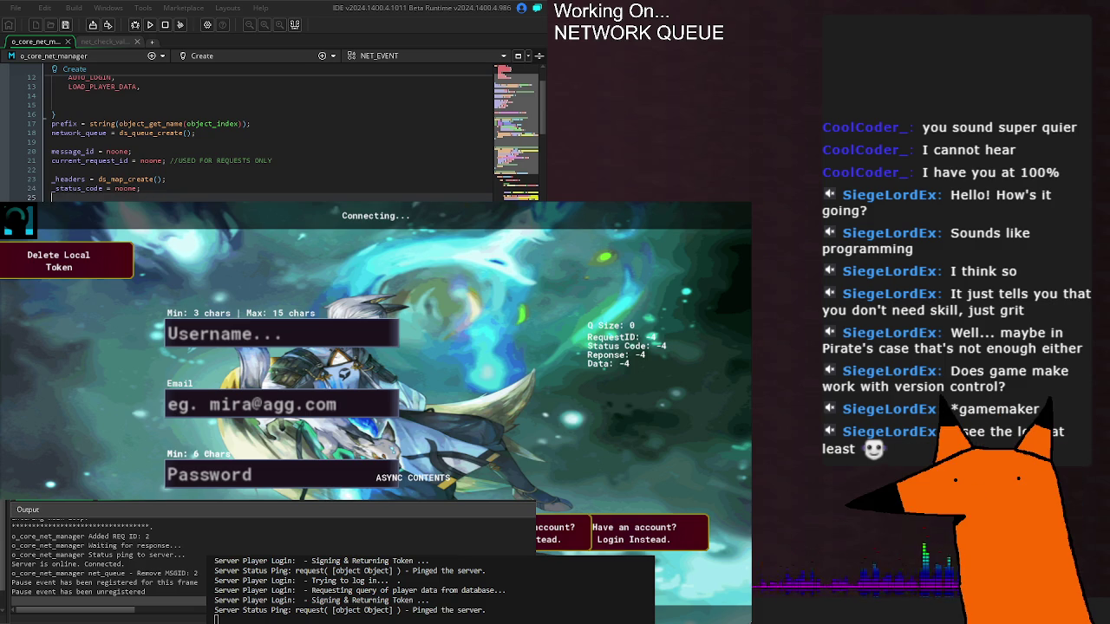
left_click(75, 196)
type("_response = noone;")
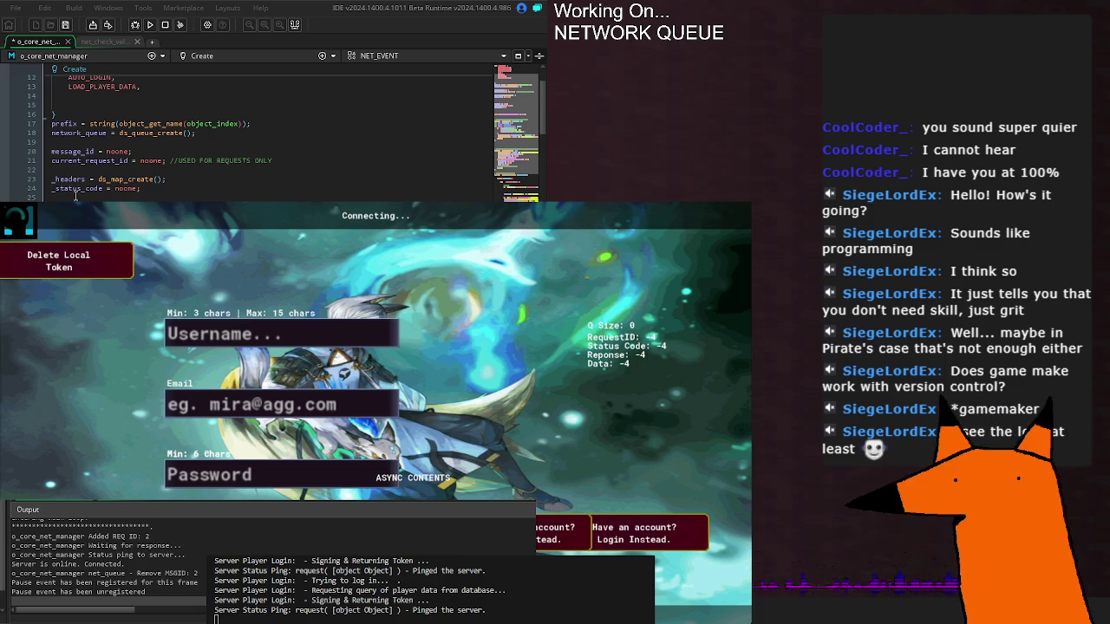
key("ctrl+s")
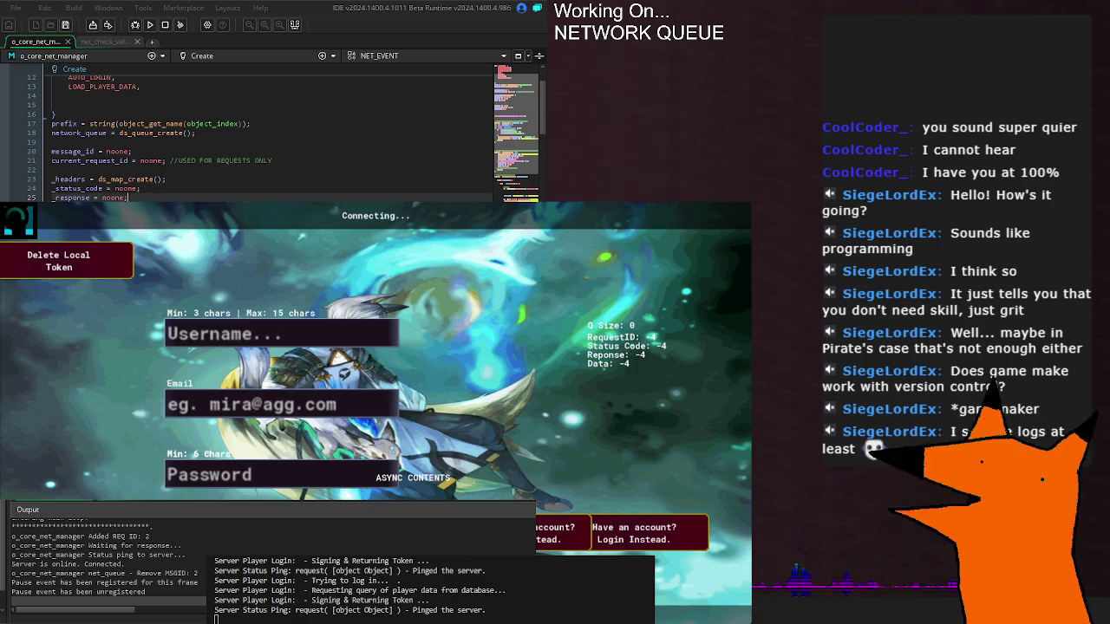
scroll(269, 135, "down", 10)
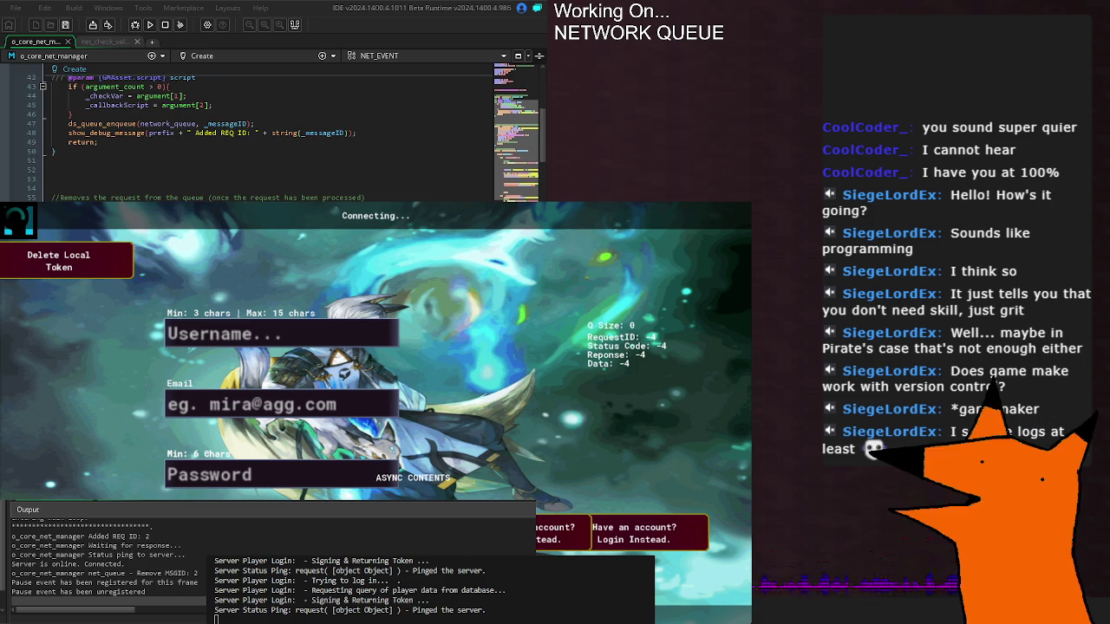
scroll(269, 135, "down", 2)
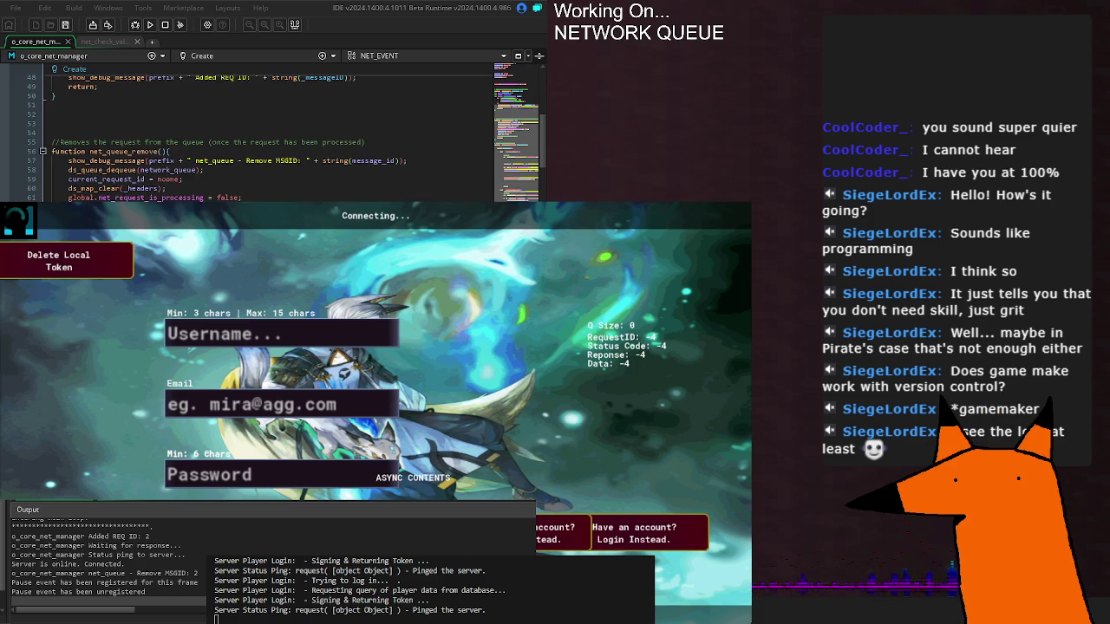
scroll(268, 134, "down", 4)
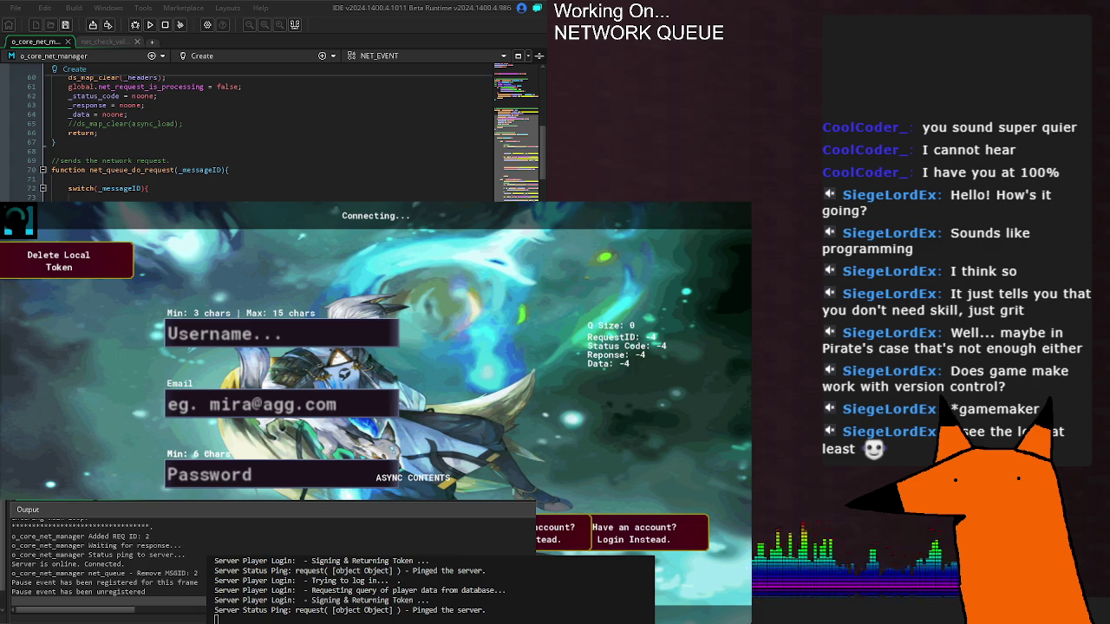
scroll(268, 135, "down", 14)
scroll(269, 134, "down", 12)
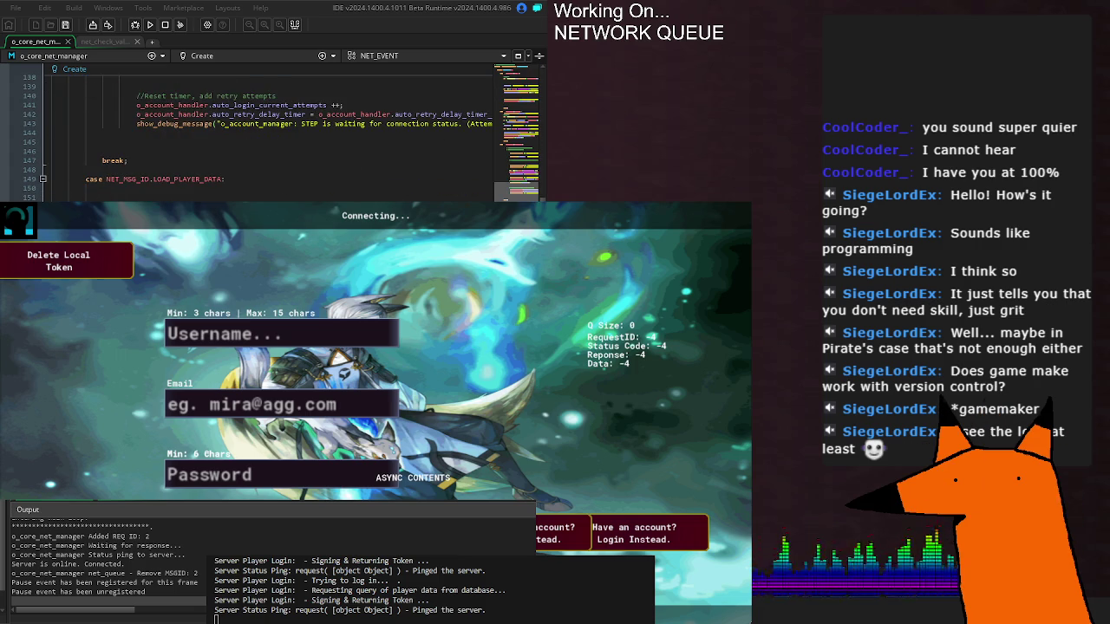
- Review the NET_MSG_ID cases in the Create event and save the network manager object
scroll(269, 134, "down", 3)
scroll(269, 134, "up", 3)
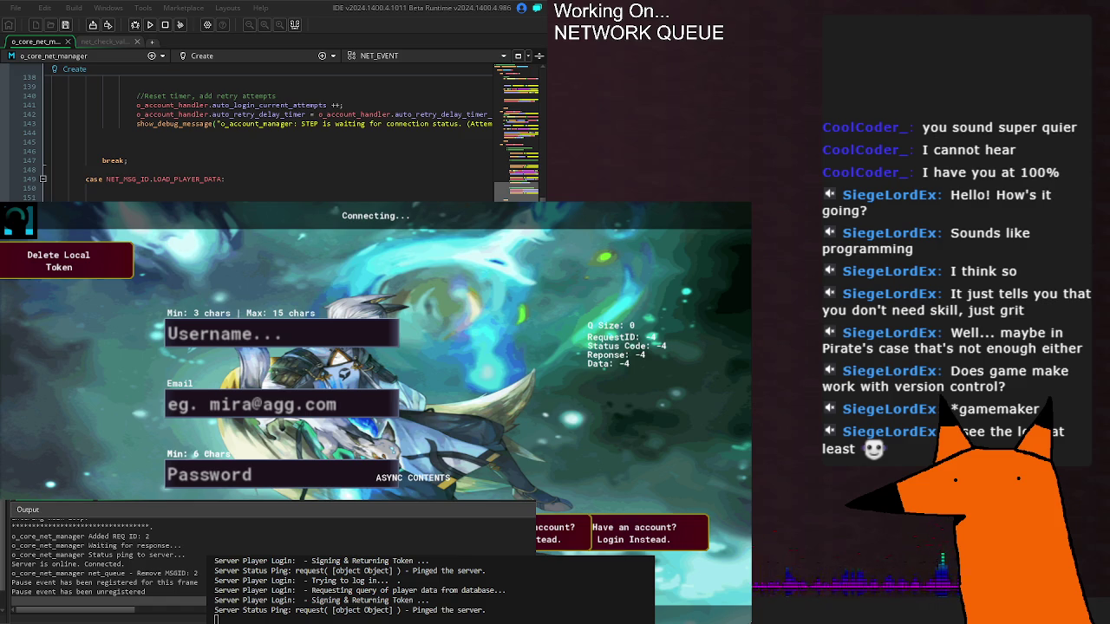
scroll(269, 134, "down", 20)
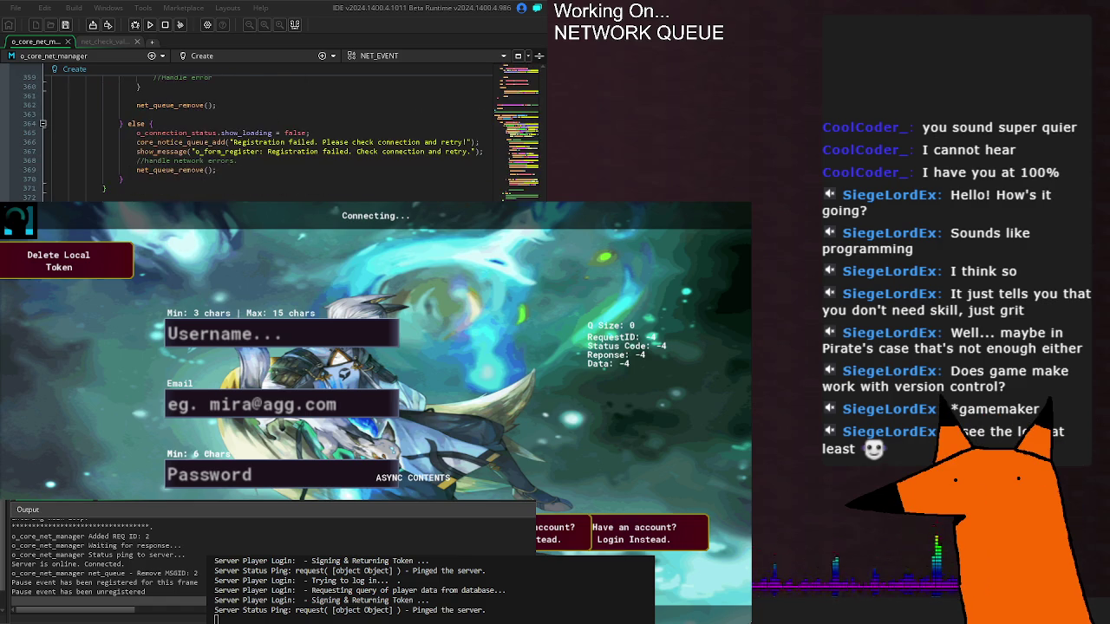
scroll(269, 135, "up", 2)
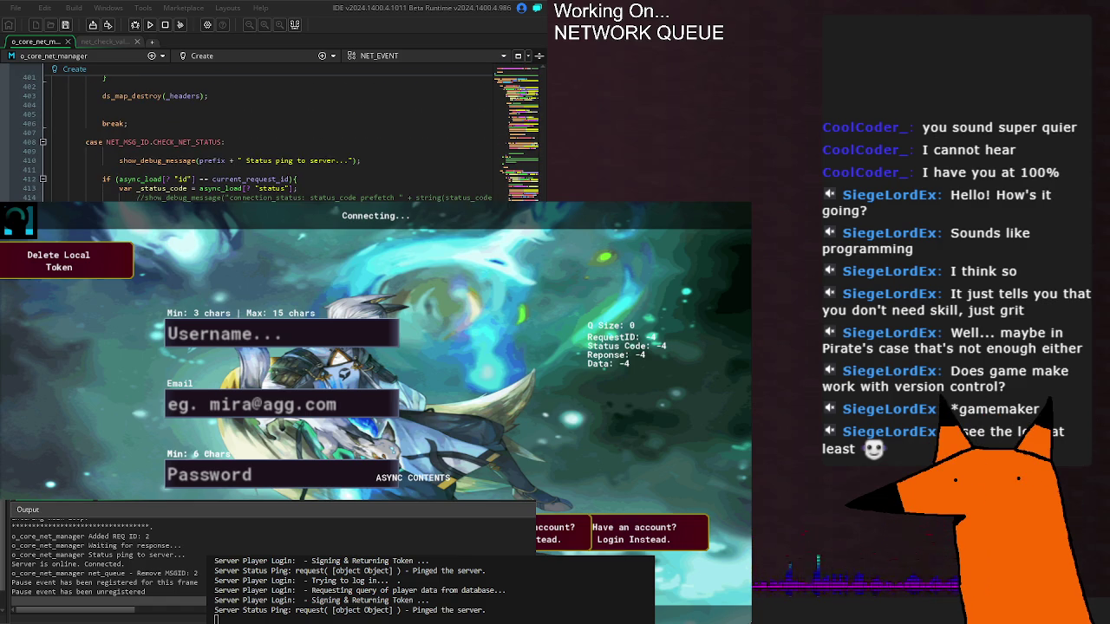
scroll(269, 134, "up", 2)
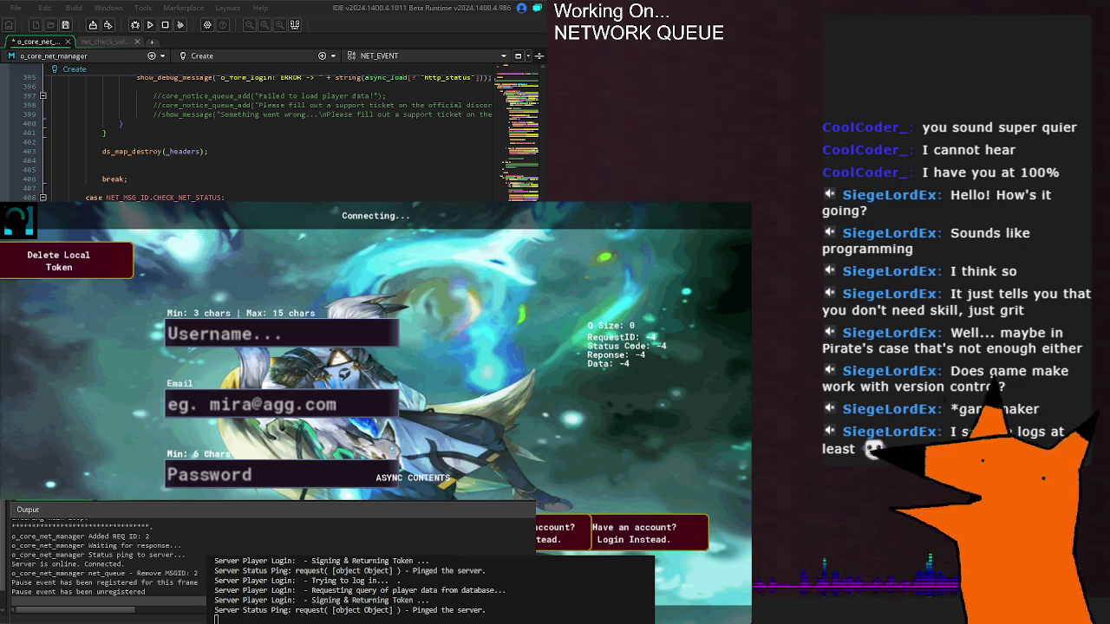
key("ctrl+s")
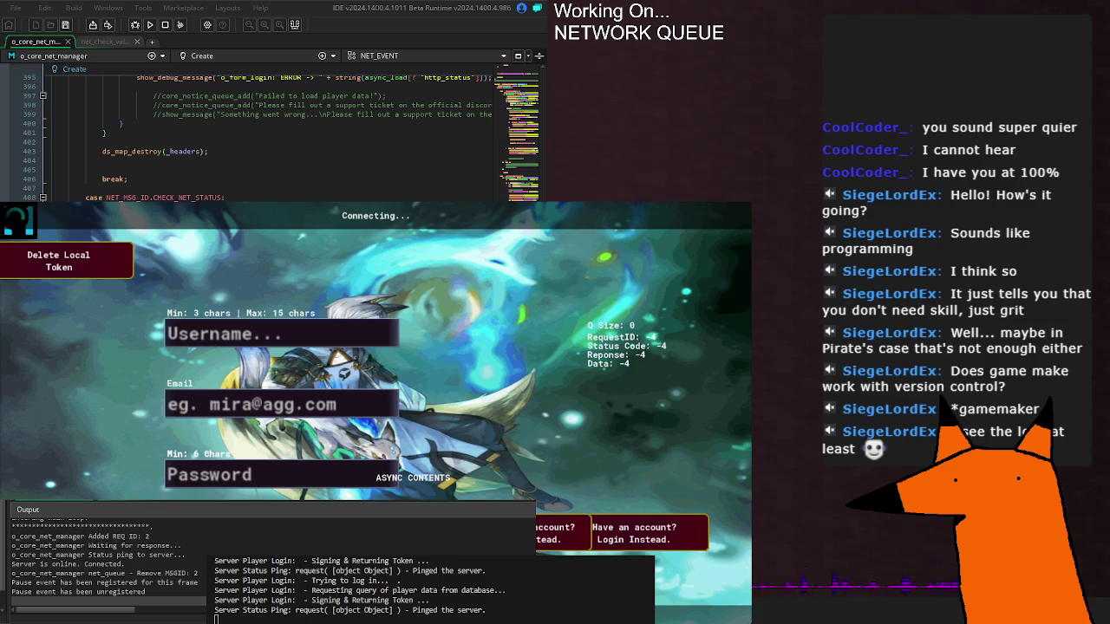
scroll(261, 138, "up", 10)
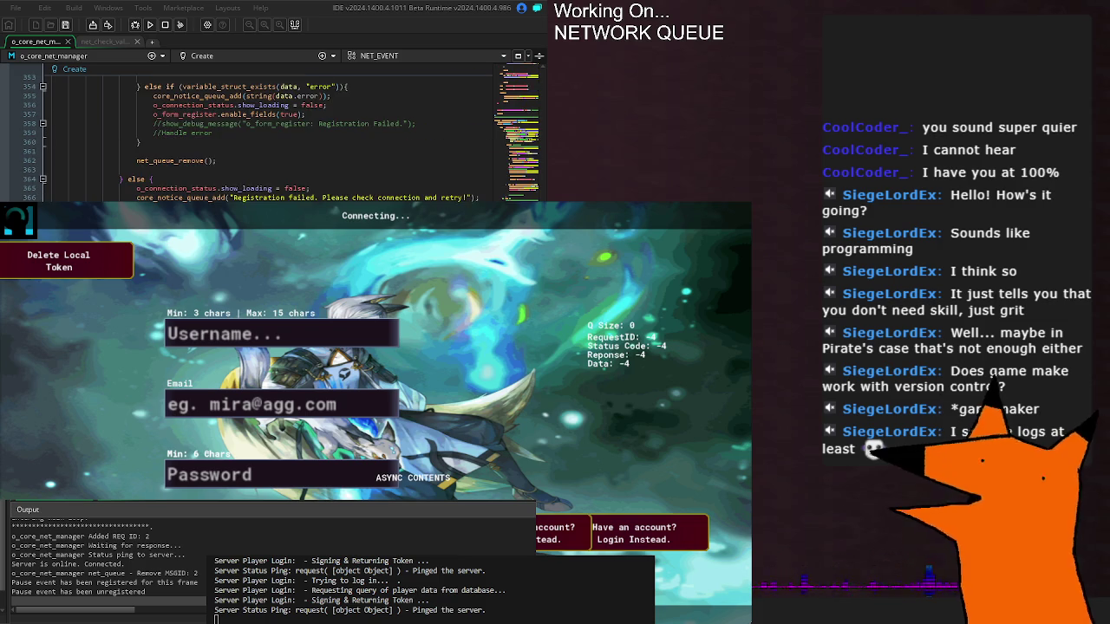
- Return to net_process_request, then rebuild and run the game to watch the login debug output
scroll(260, 138, "up", 20)
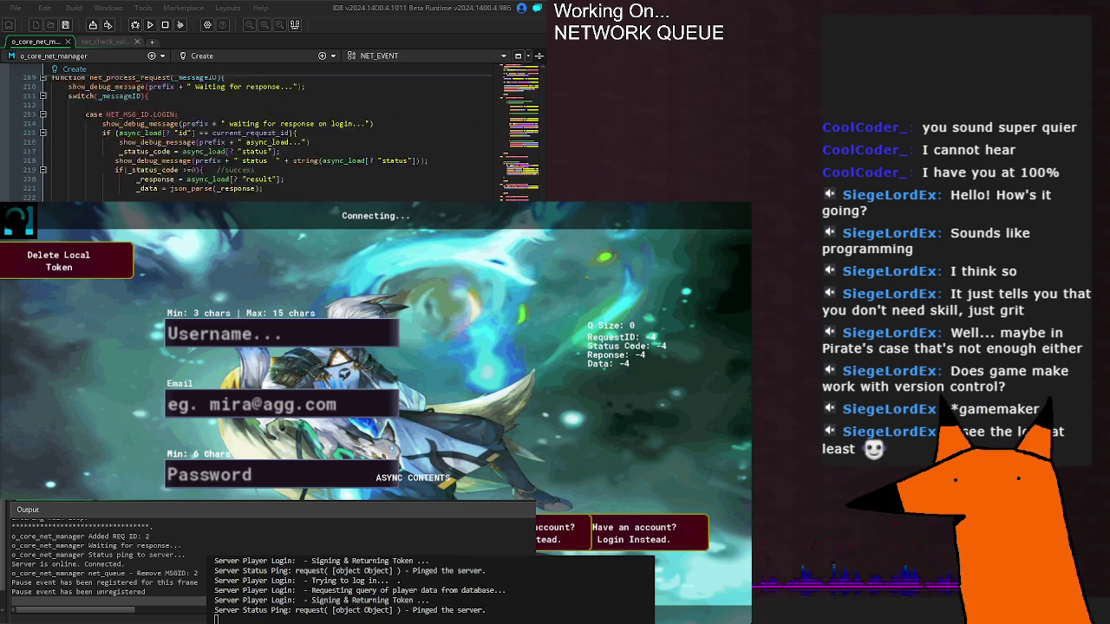
scroll(260, 139, "up", 7)
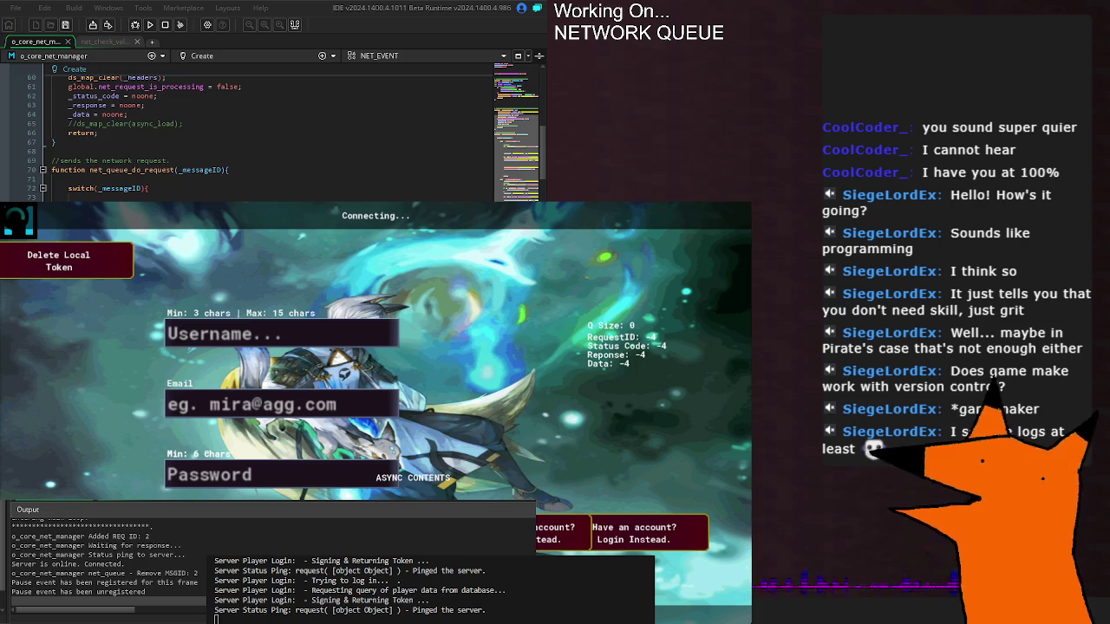
scroll(260, 138, "down", 8)
scroll(260, 138, "down", 18)
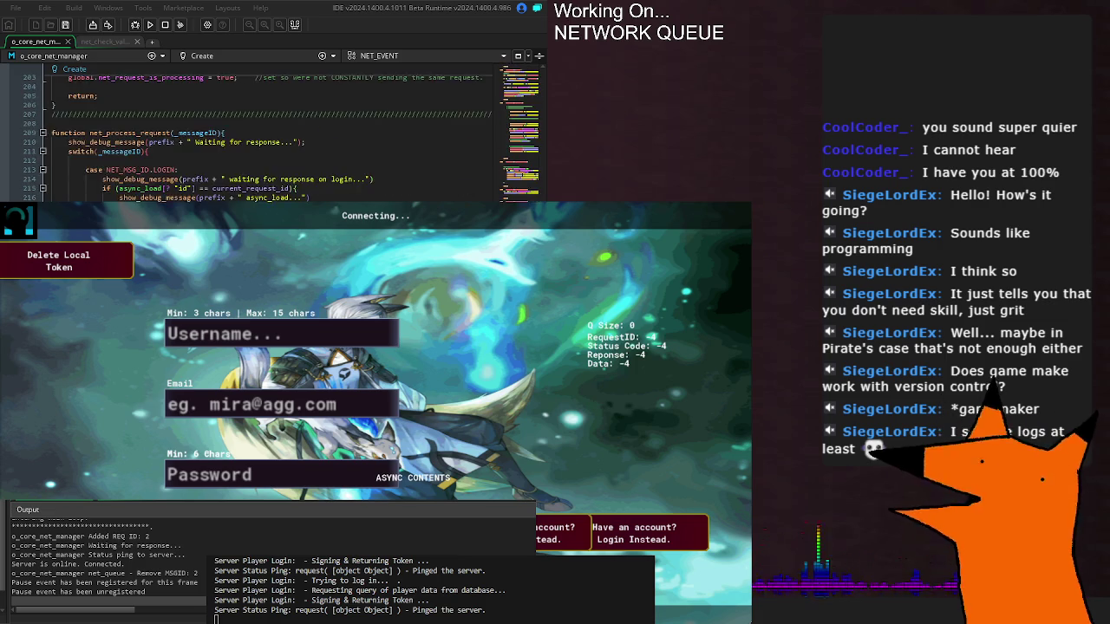
scroll(261, 138, "up", 10)
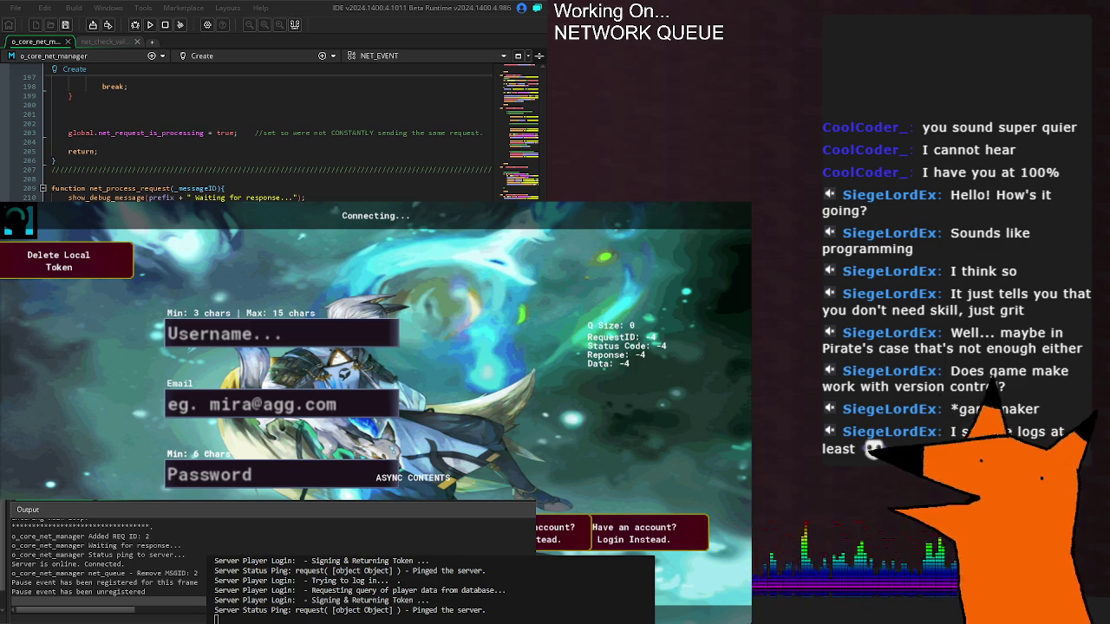
key("F5")
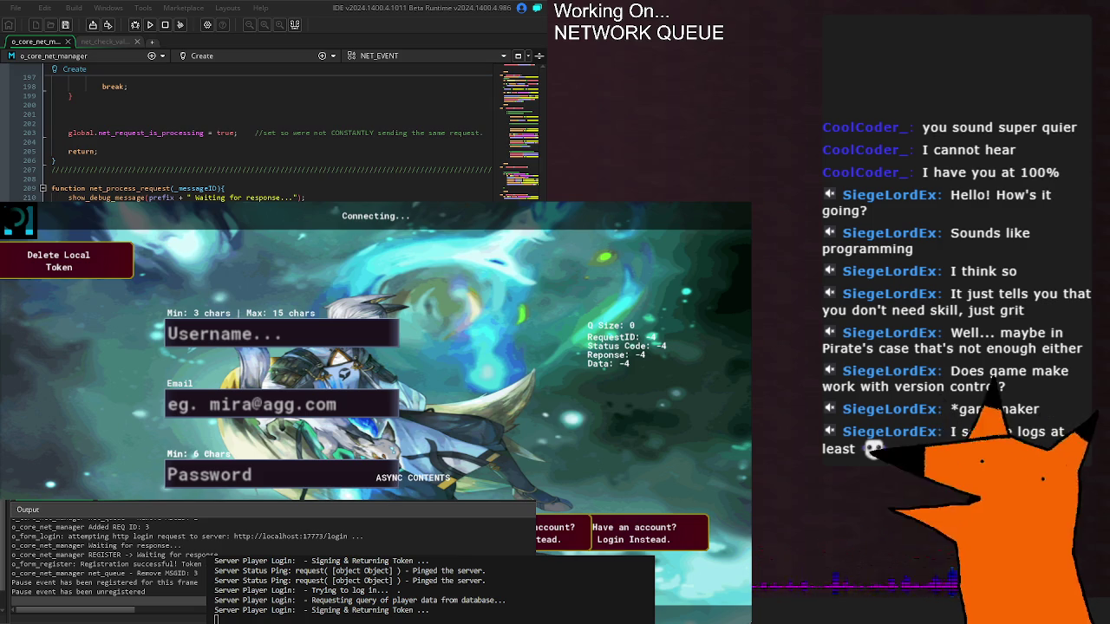
left_click(203, 568)
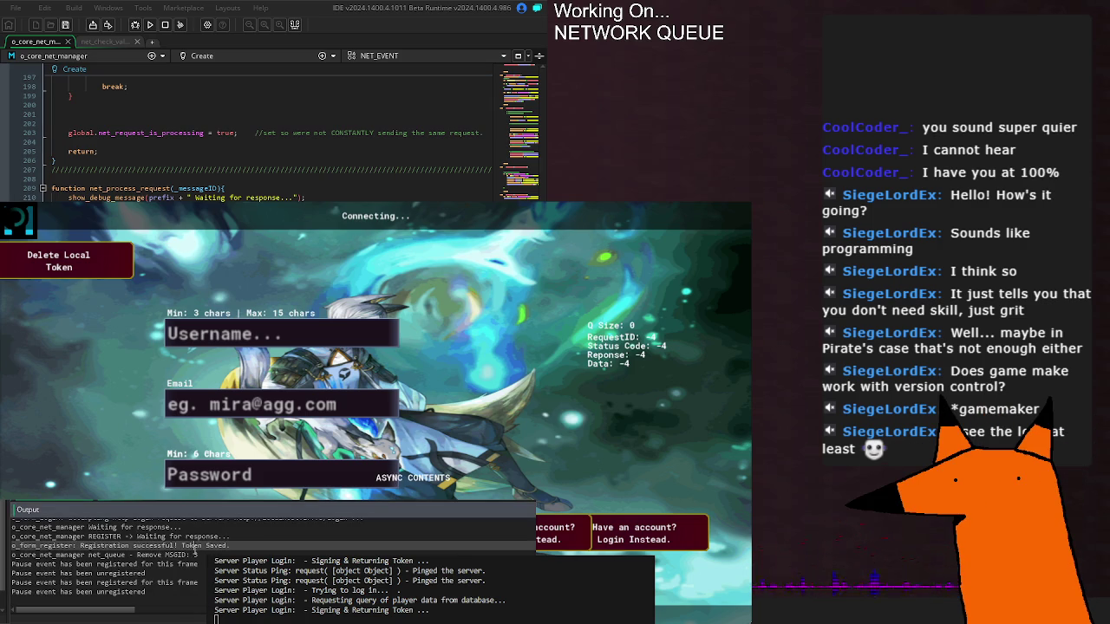
scroll(204, 559, "up", 1)
scroll(205, 555, "up", 1)
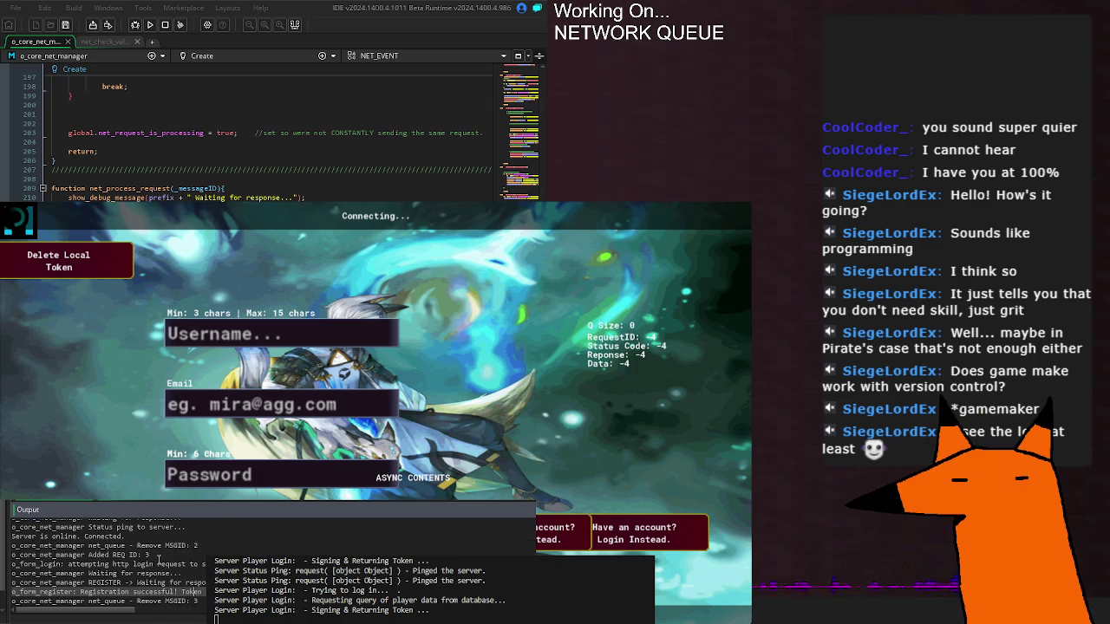
left_click(85, 555)
left_click_drag(88, 556, 164, 552)
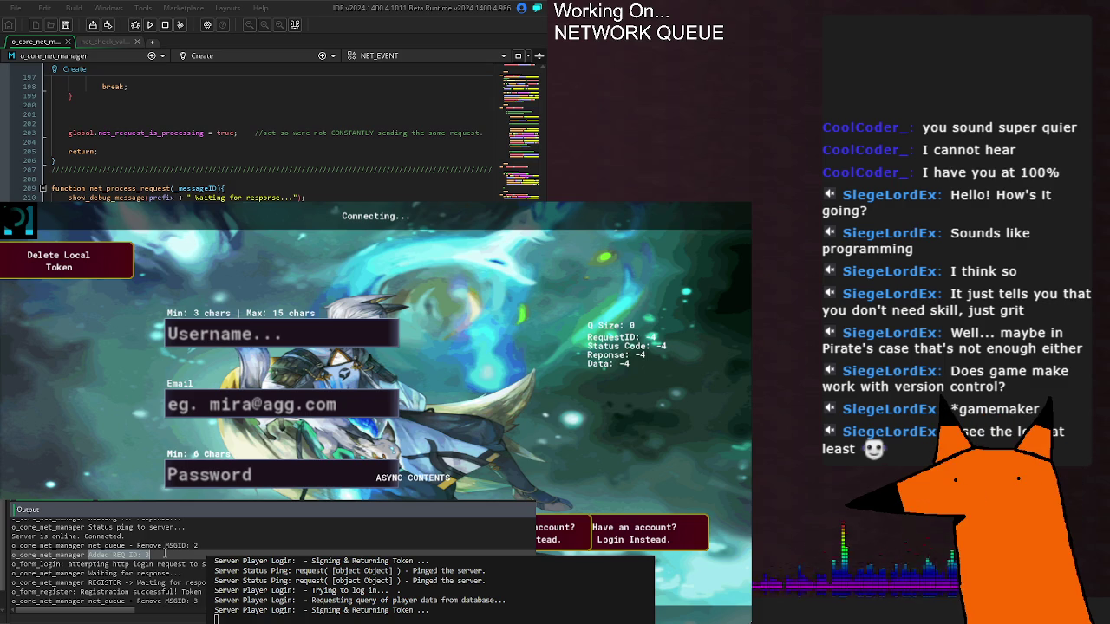
left_click(164, 552)
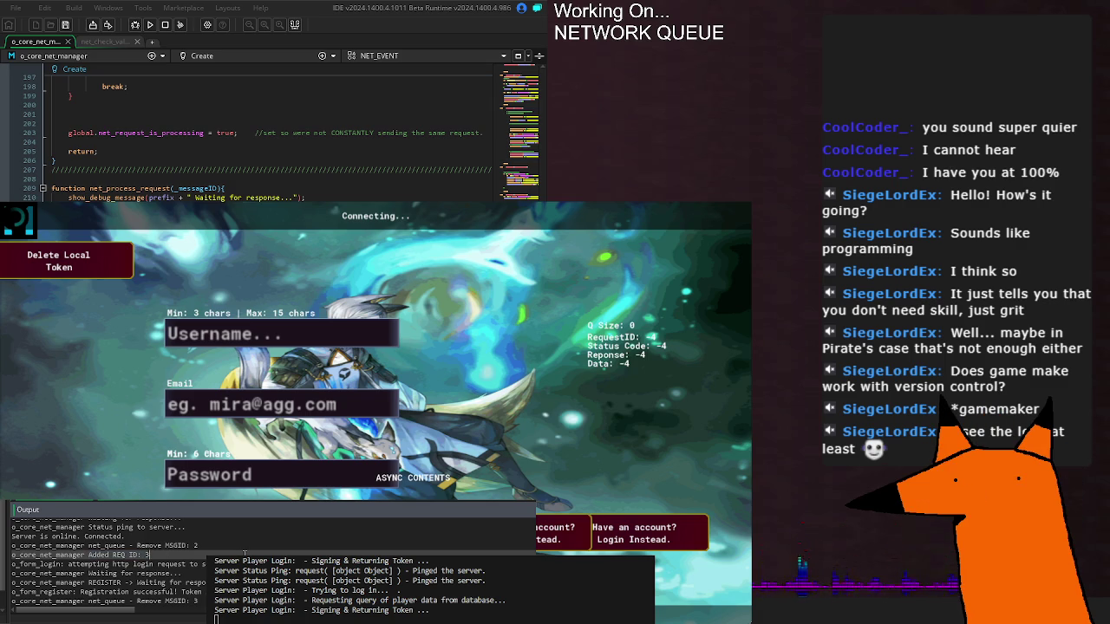
left_click_drag(174, 564, 208, 564)
left_click(191, 575)
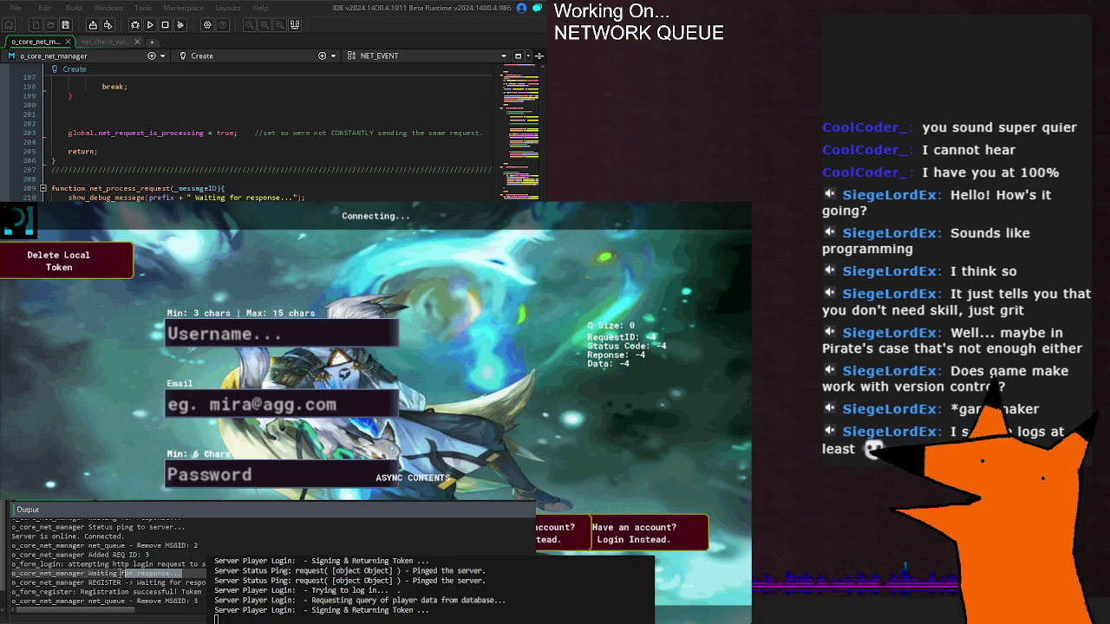
left_click_drag(90, 582, 208, 582)
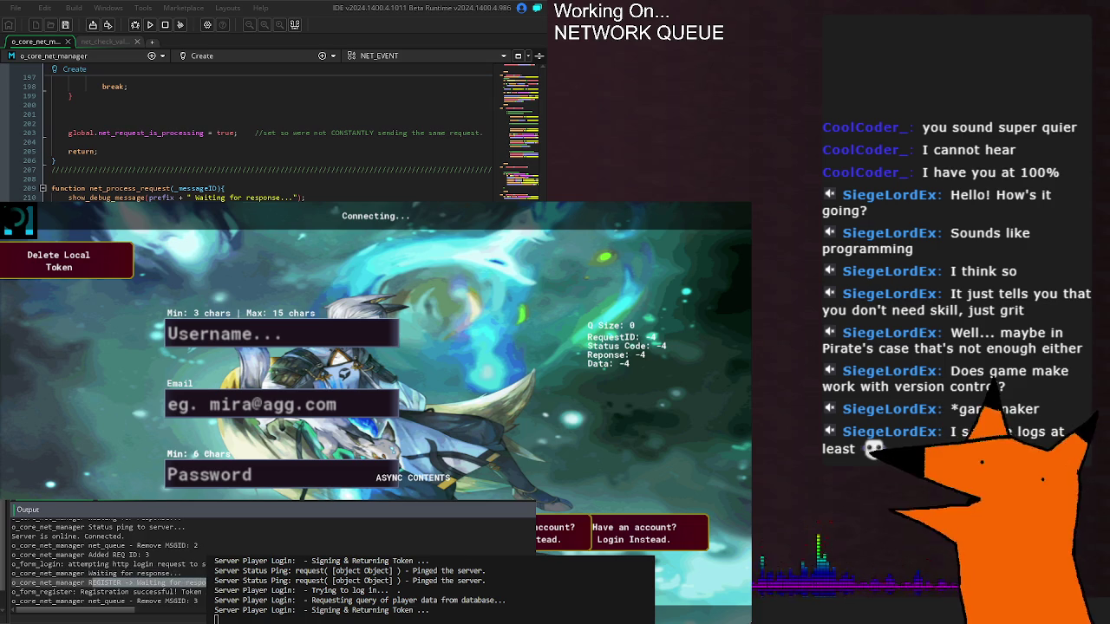
left_click(130, 592)
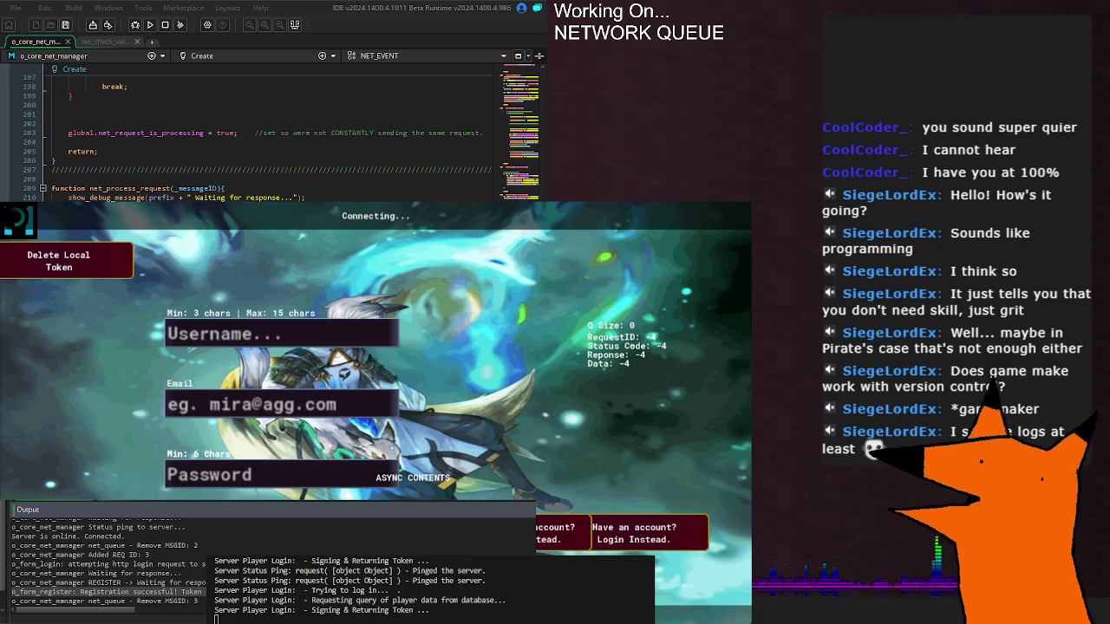
double_click(80, 132)
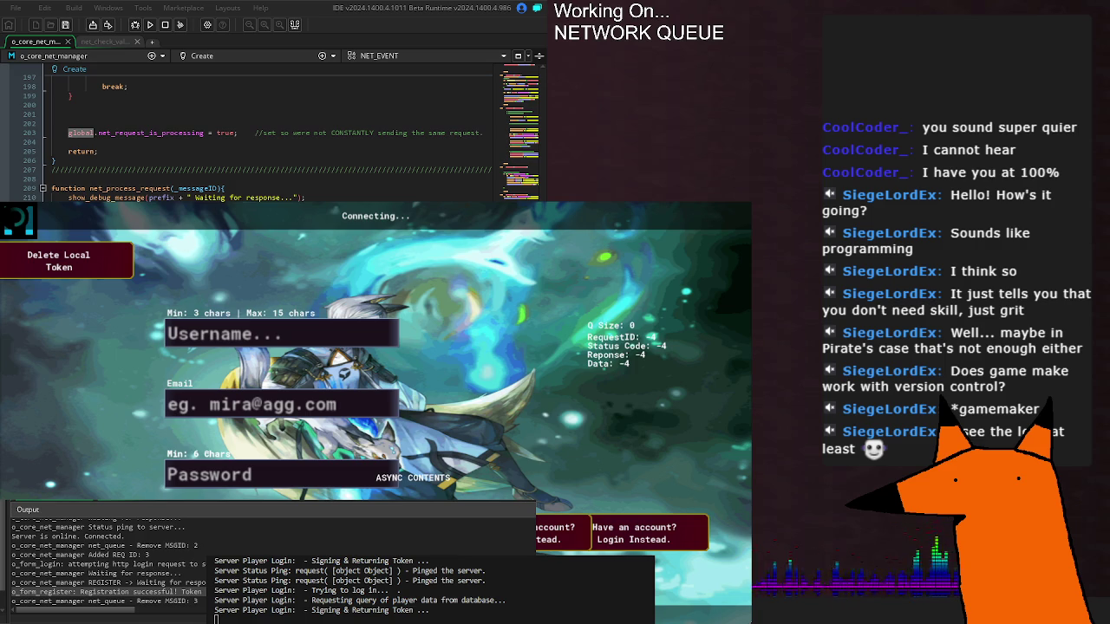
scroll(269, 139, "down", 10)
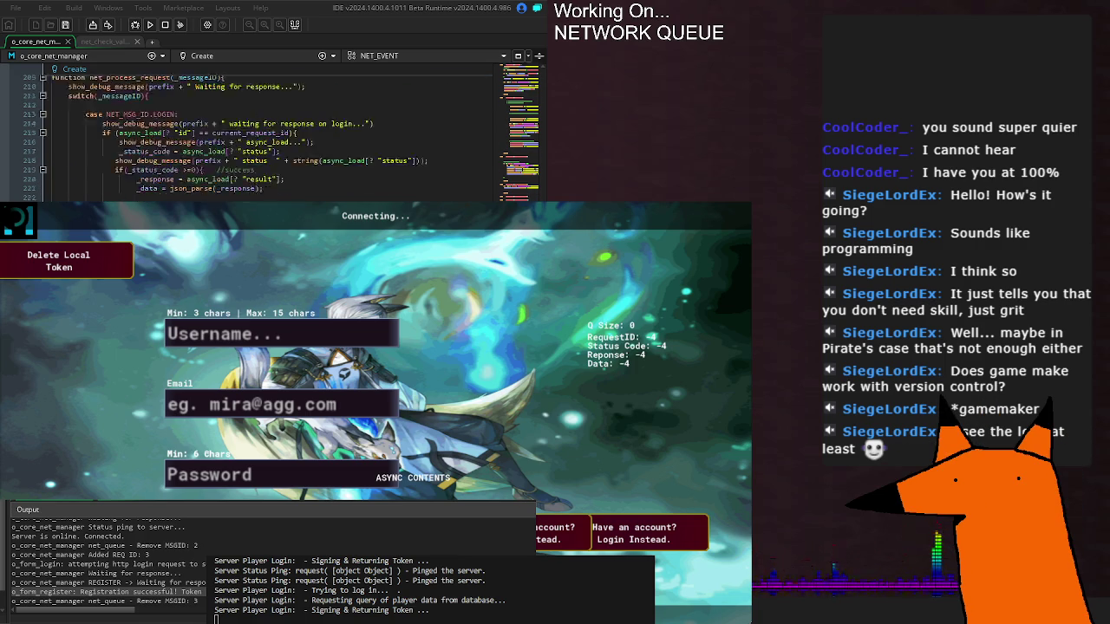
scroll(269, 139, "down", 10)
scroll(268, 139, "down", 8)
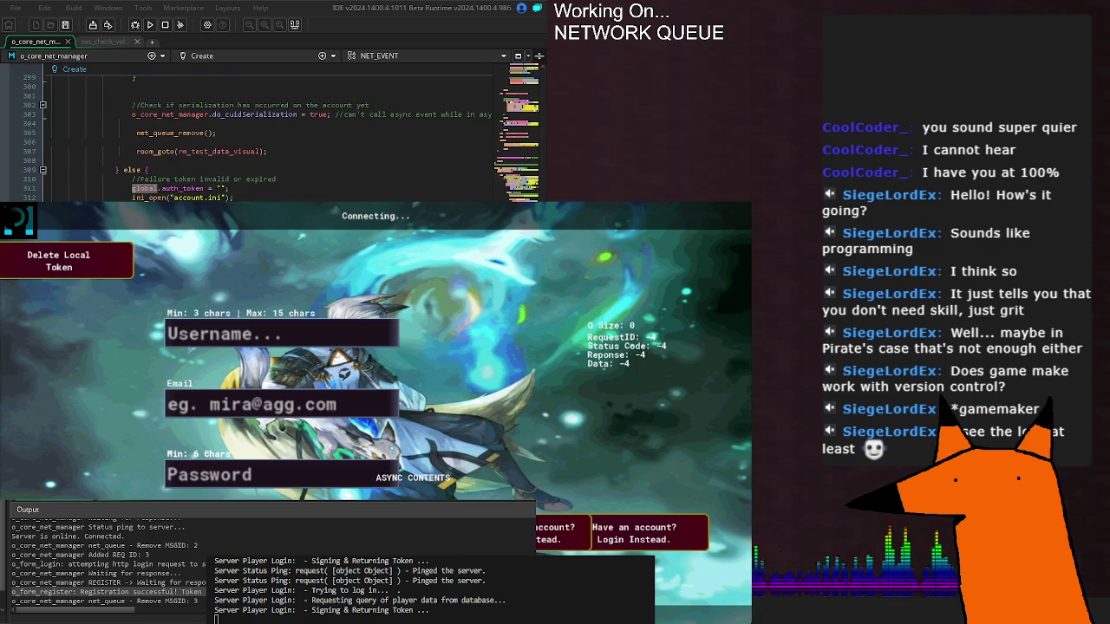
scroll(269, 139, "down", 4)
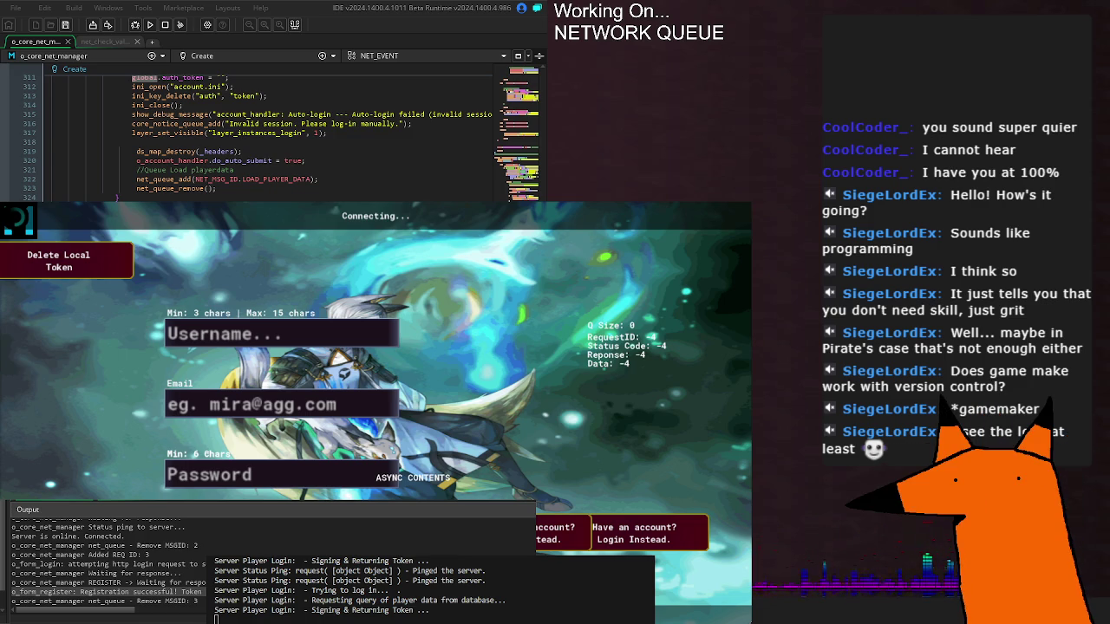
scroll(269, 139, "up", 16)
scroll(269, 138, "up", 18)
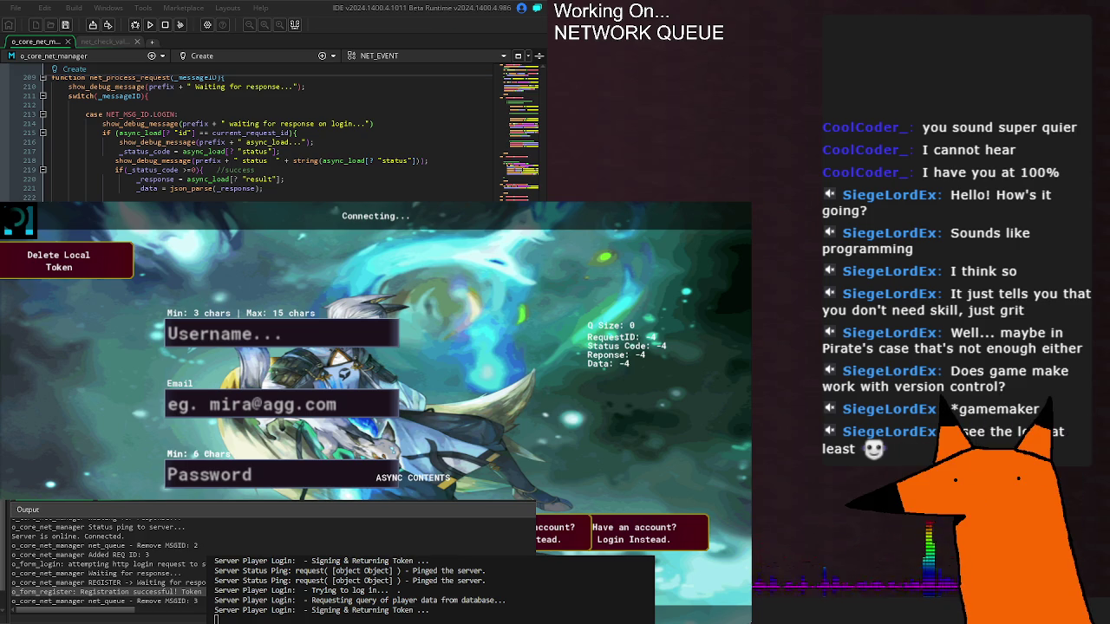
scroll(269, 139, "up", 15)
scroll(269, 139, "up", 10)
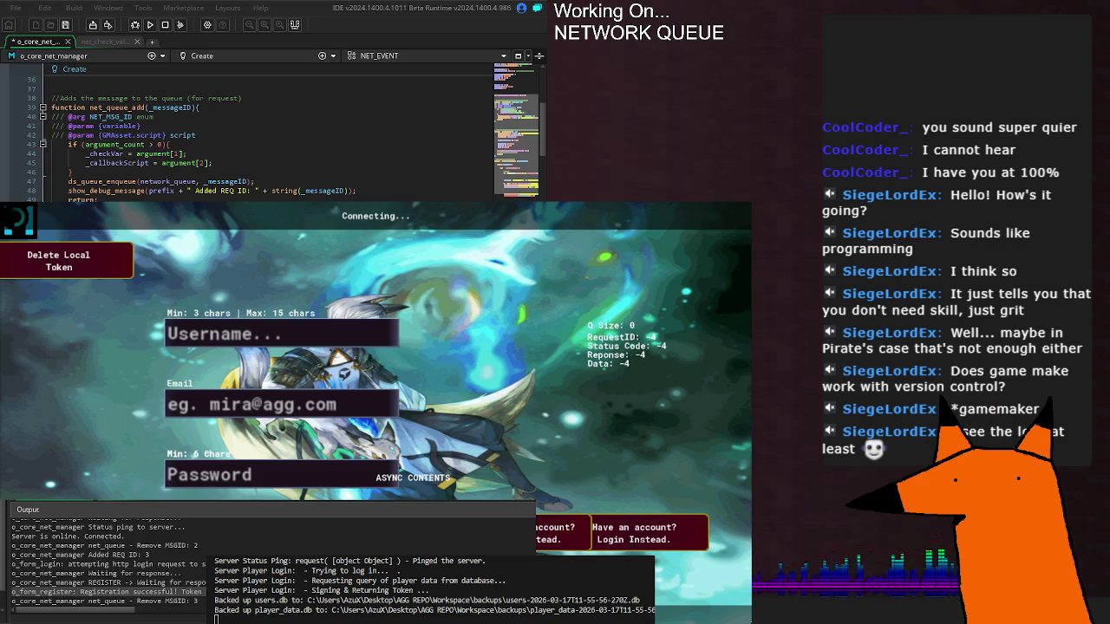
- Save the o_core_net_manager Create code, scroll through it, and jump back to the NET_EVENT enum on line 1
scroll(269, 134, "up", 10)
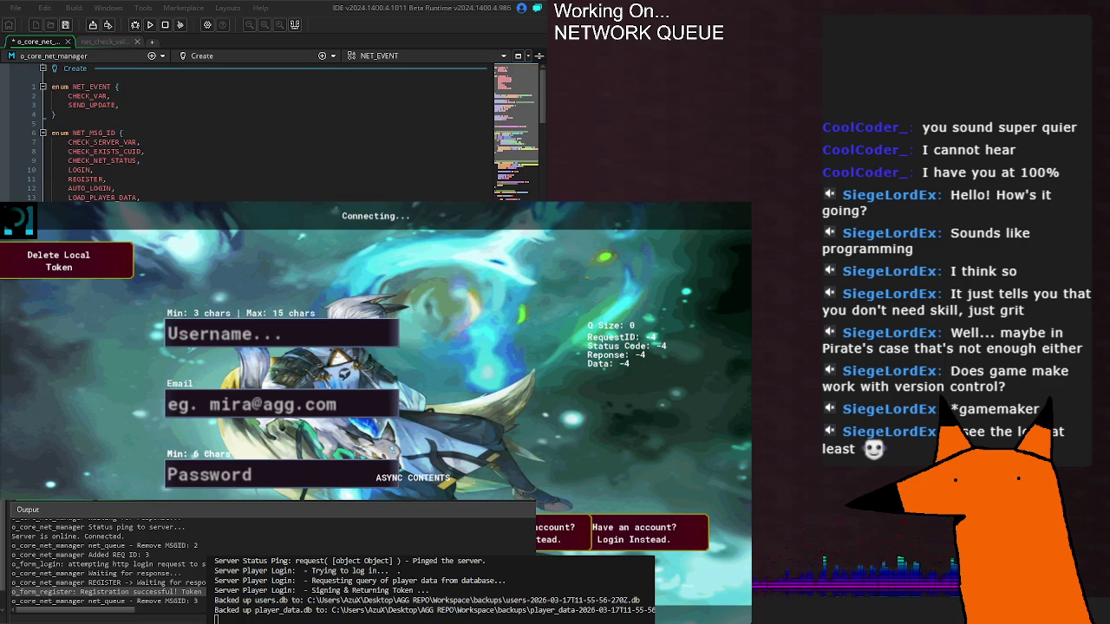
scroll(269, 134, "down", 10)
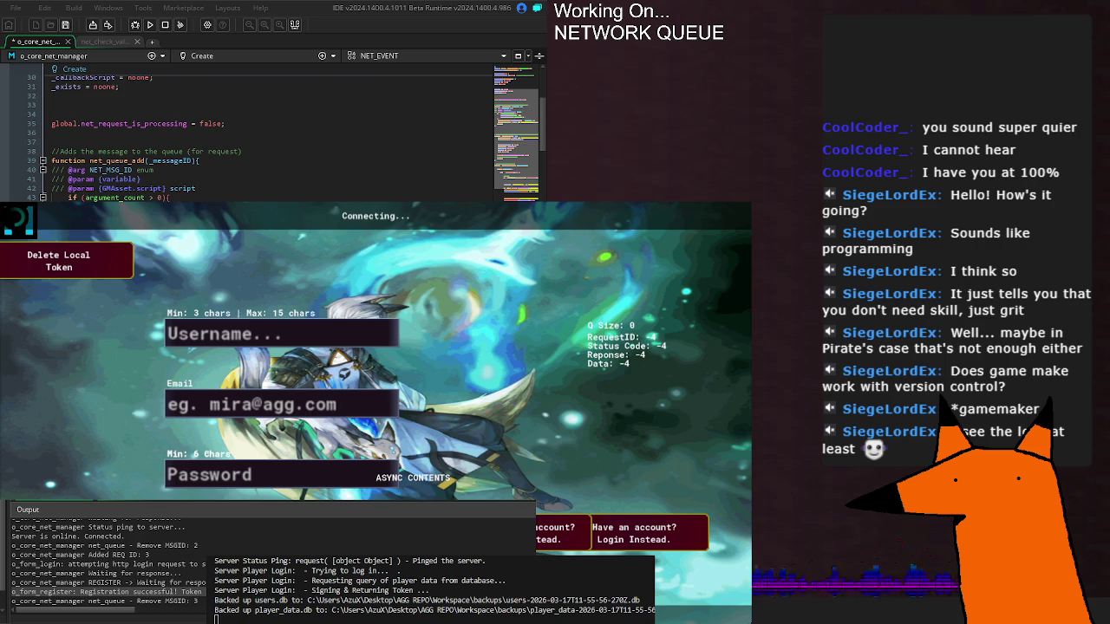
key("ctrl+s")
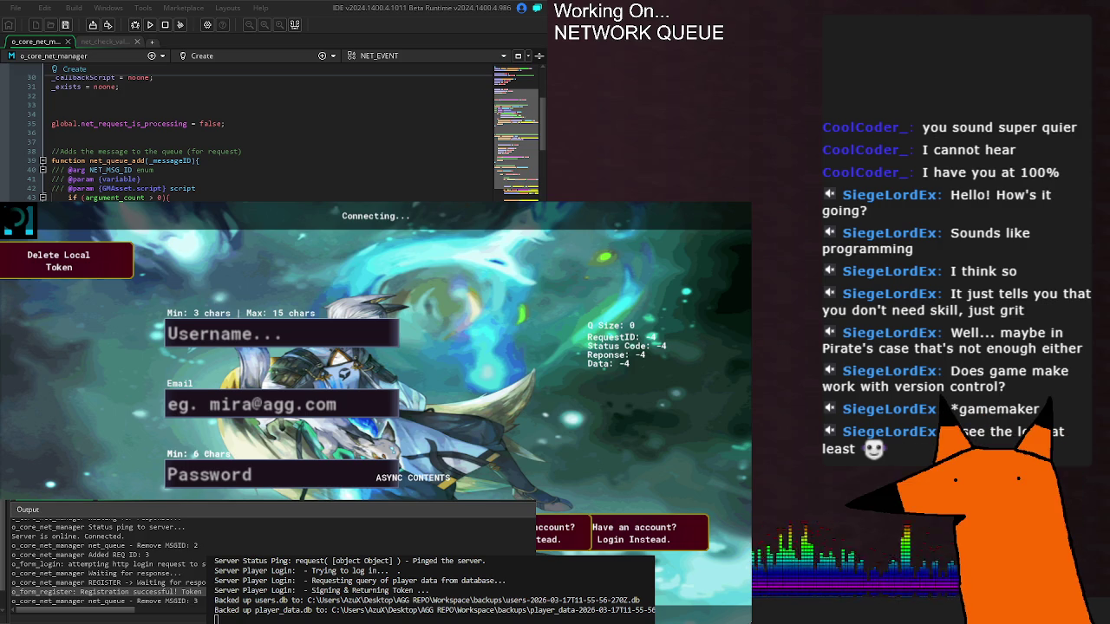
scroll(269, 139, "down", 20)
scroll(269, 139, "down", 6)
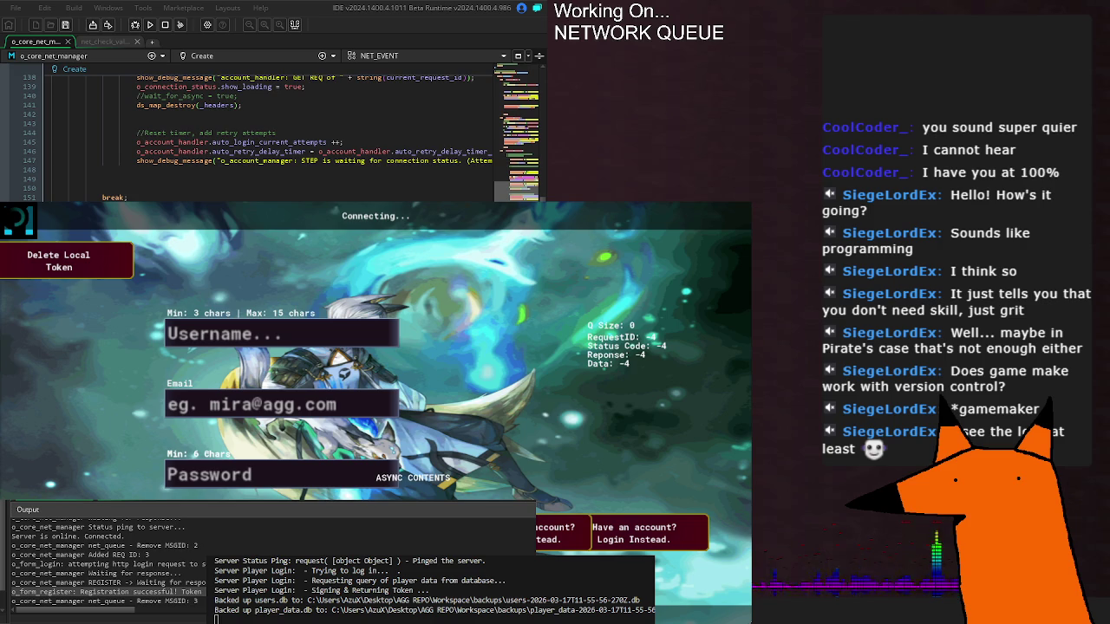
scroll(269, 138, "down", 8)
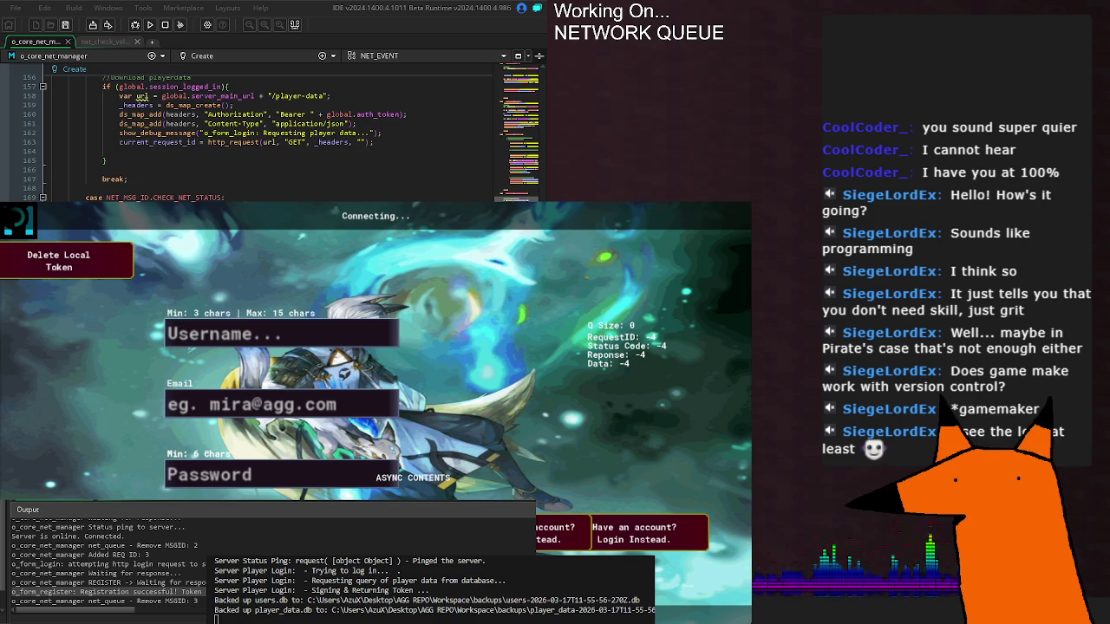
scroll(269, 139, "down", 20)
scroll(269, 138, "down", 16)
scroll(268, 138, "up", 20)
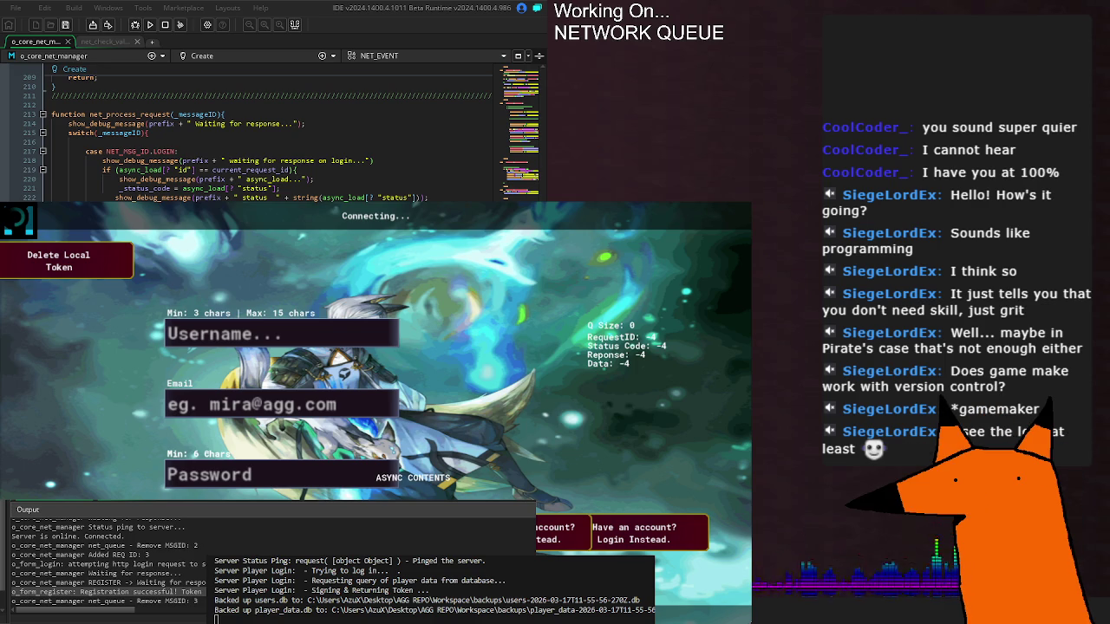
scroll(269, 139, "down", 4)
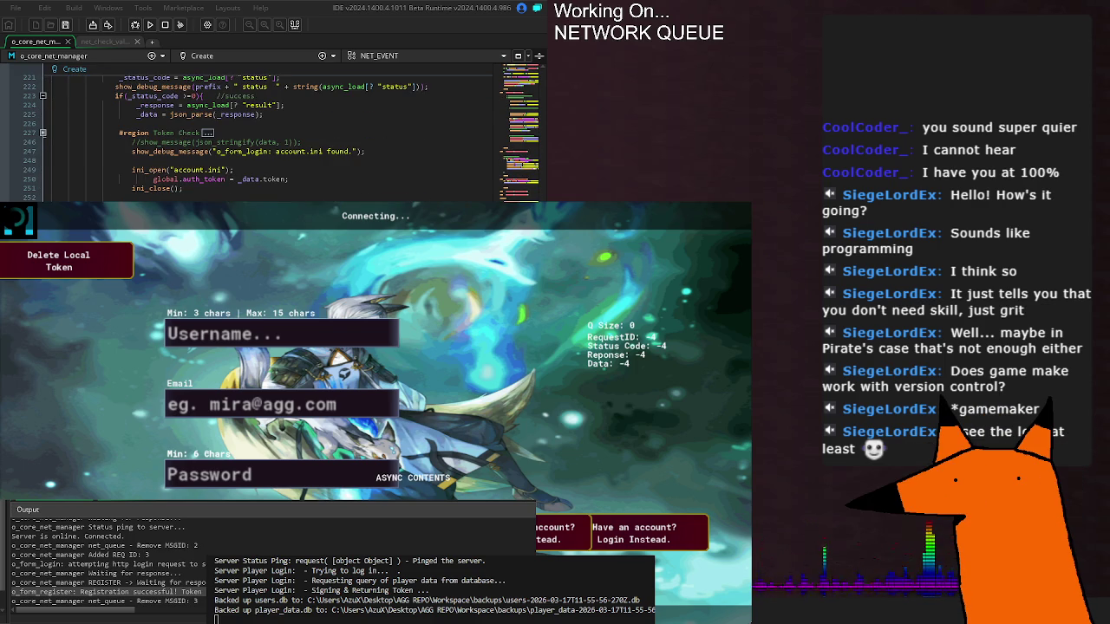
scroll(269, 138, "down", 20)
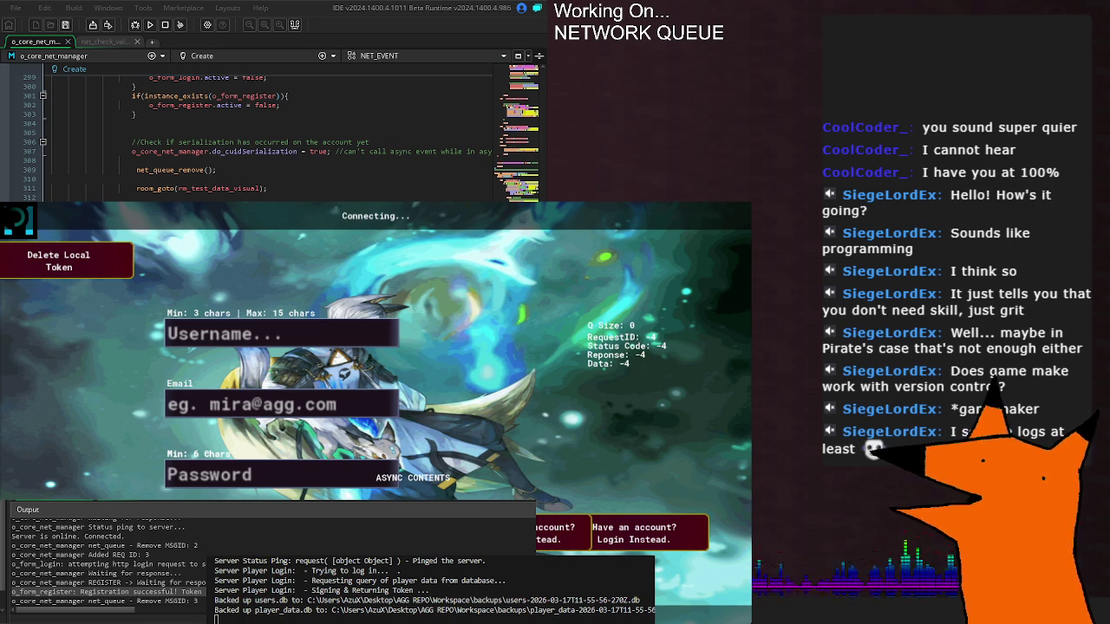
key("ctrl+Home")
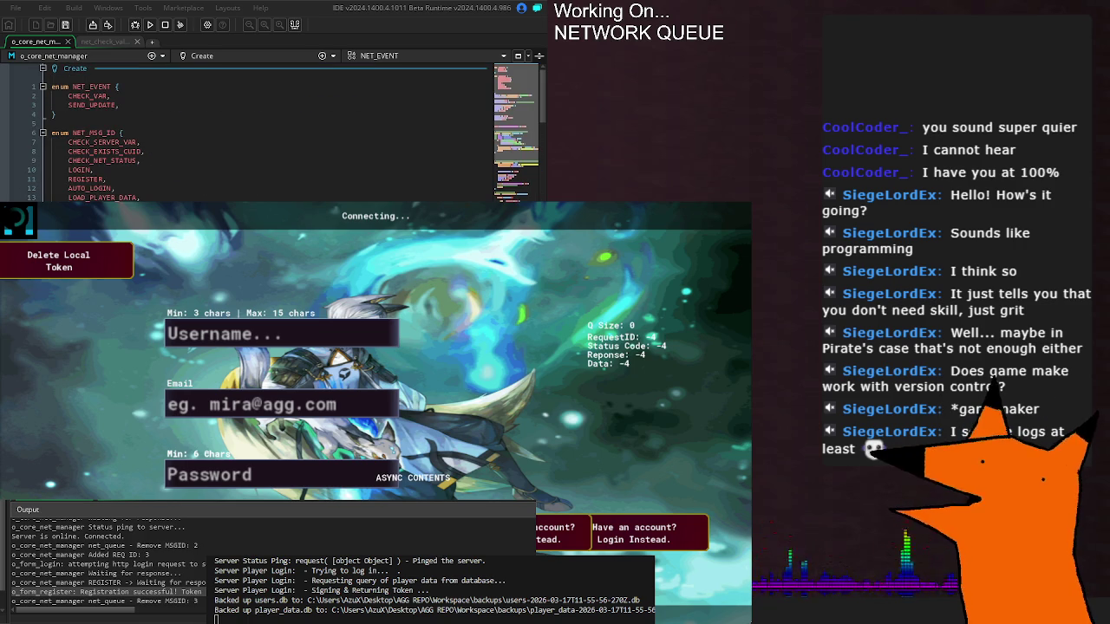
- Relaunch the game, then close its window with Alt+F4 to stop it
scroll(268, 139, "down", 16)
scroll(160, 99, "down", 20)
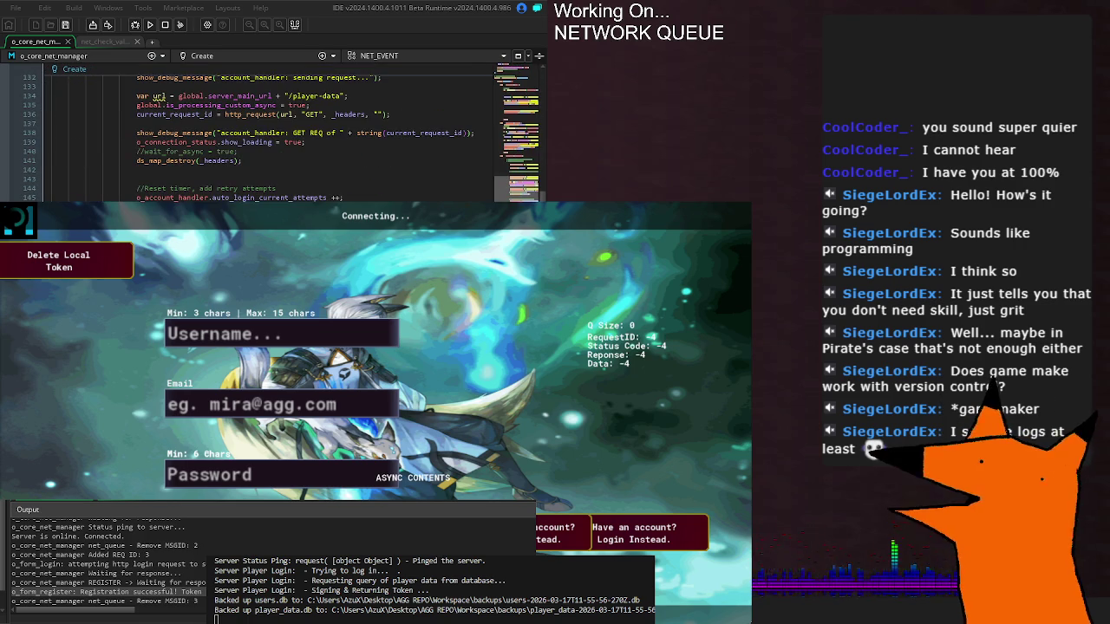
key("F5")
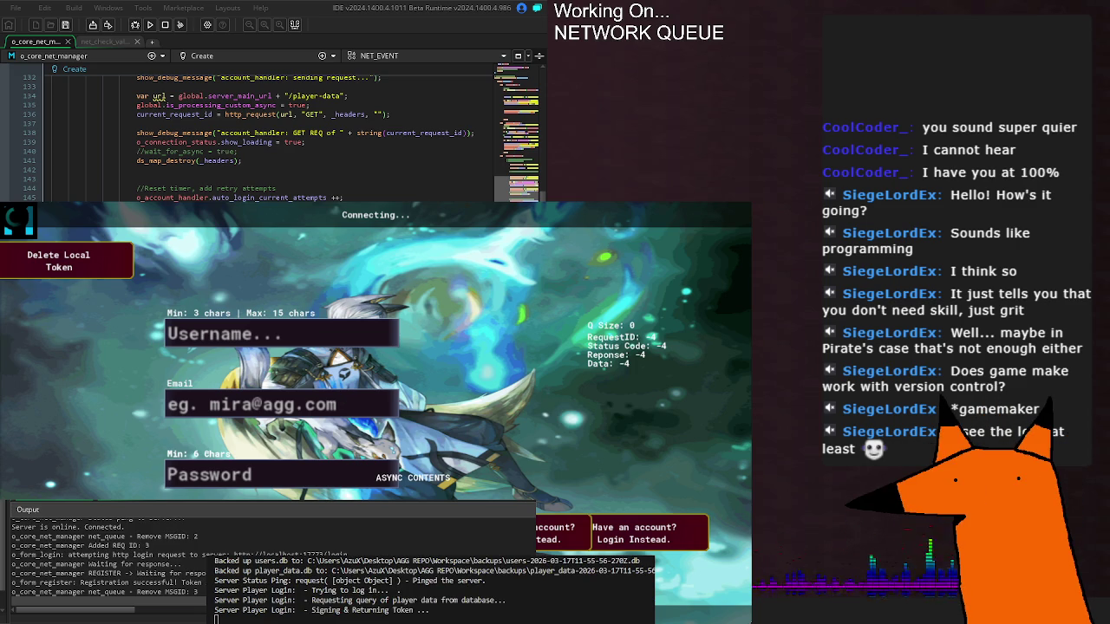
key("alt+F4")
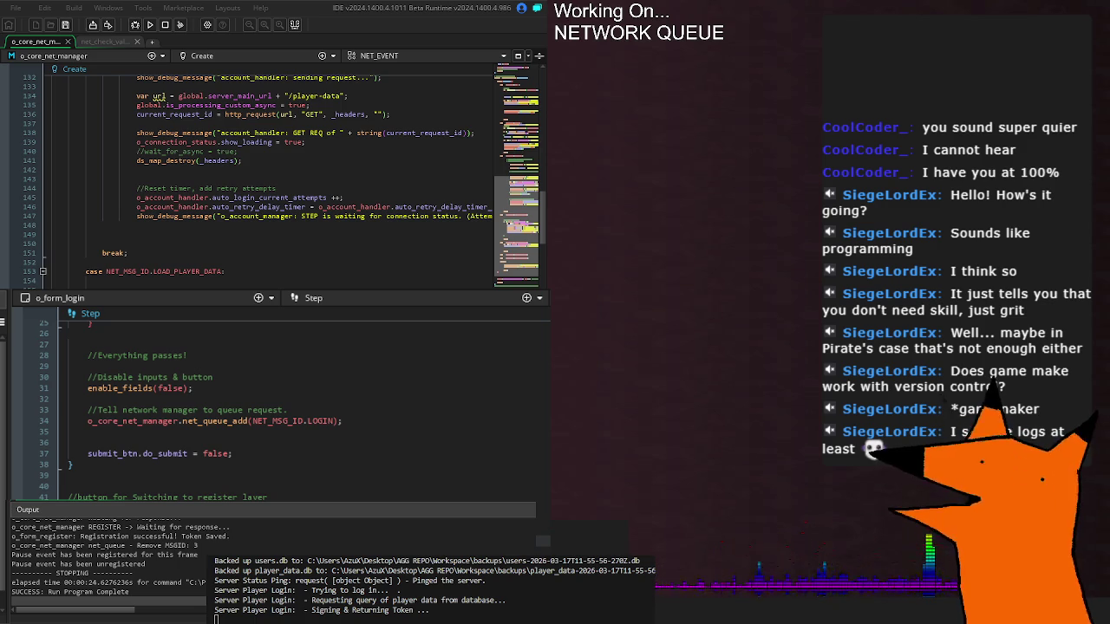
- Scroll through the code to review how o_form_login queues LOGIN via net_queue_add
scroll(272, 173, "down", 8)
scroll(272, 173, "up", 6)
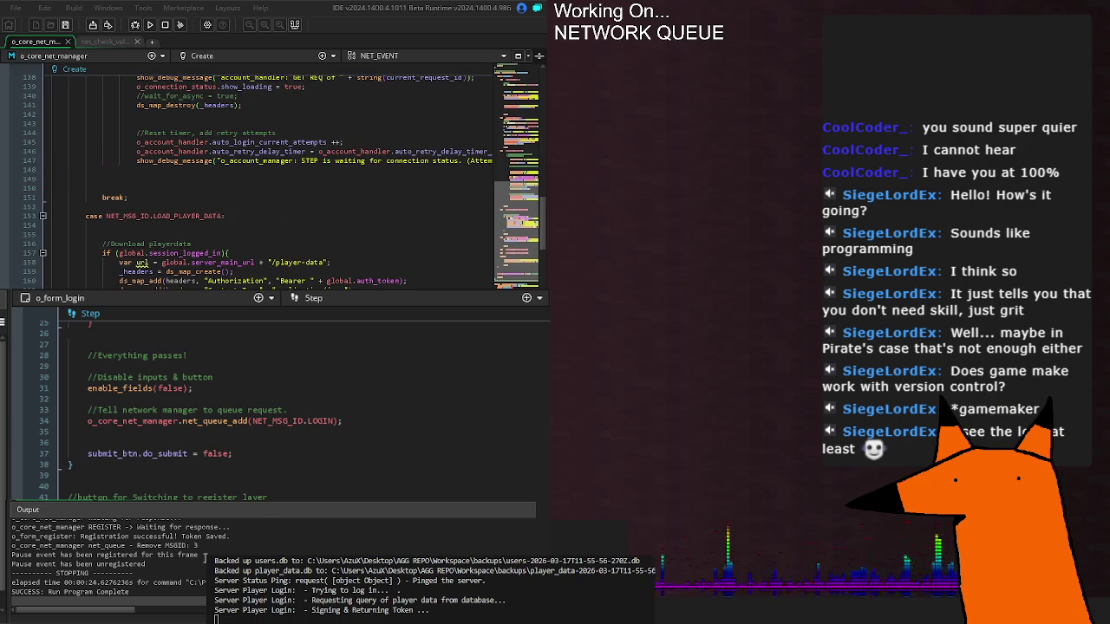
scroll(205, 557, "up", 1)
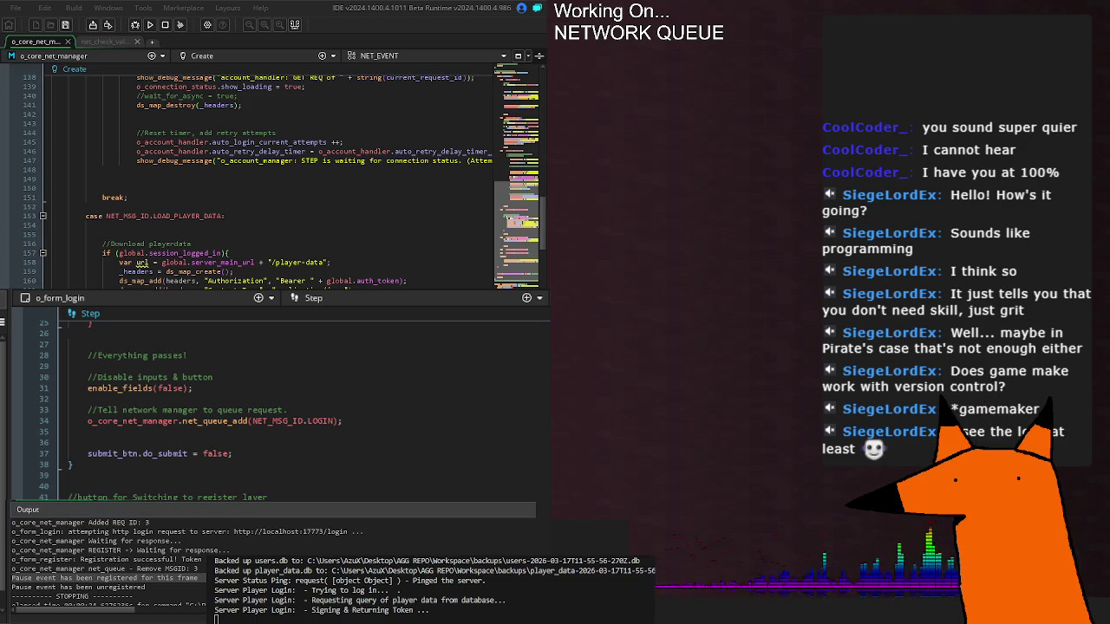
scroll(269, 173, "up", 6)
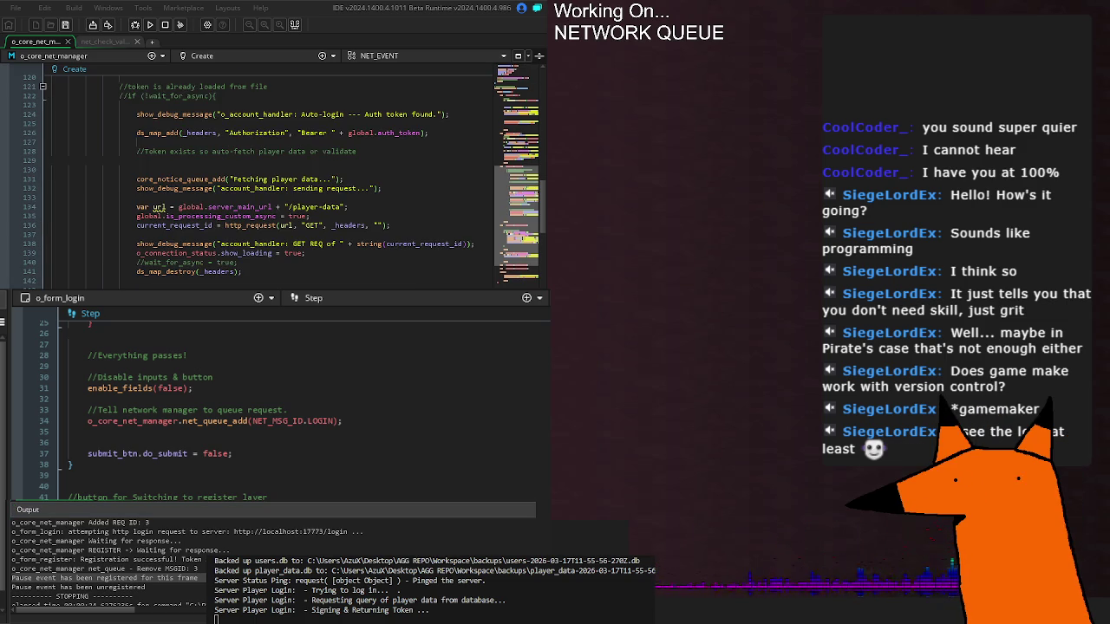
scroll(269, 174, "up", 4)
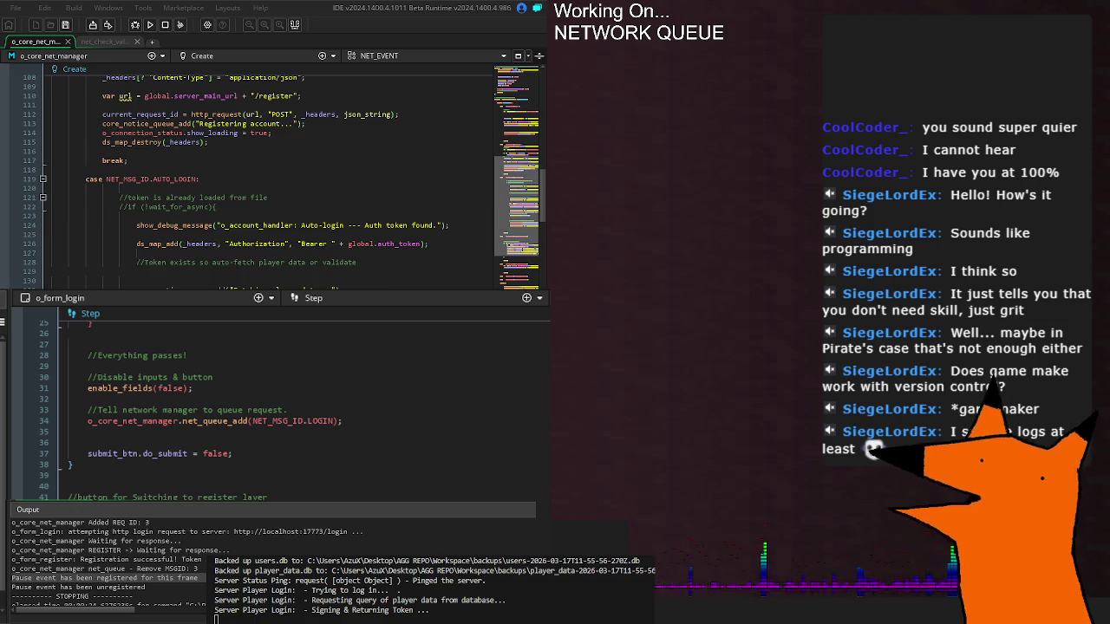
scroll(268, 173, "up", 12)
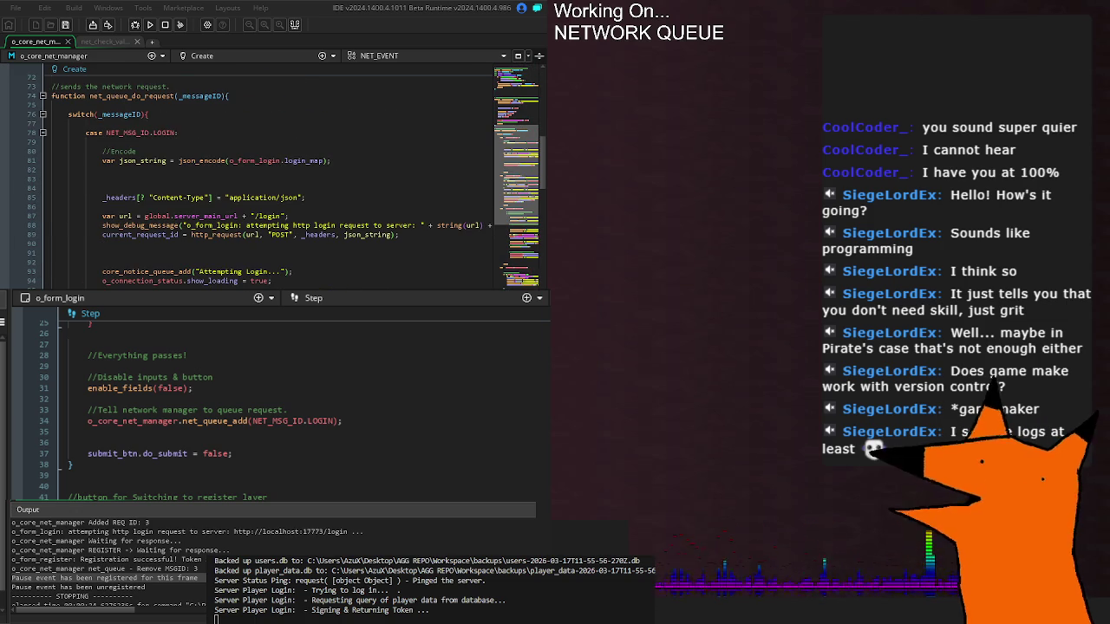
scroll(268, 173, "down", 20)
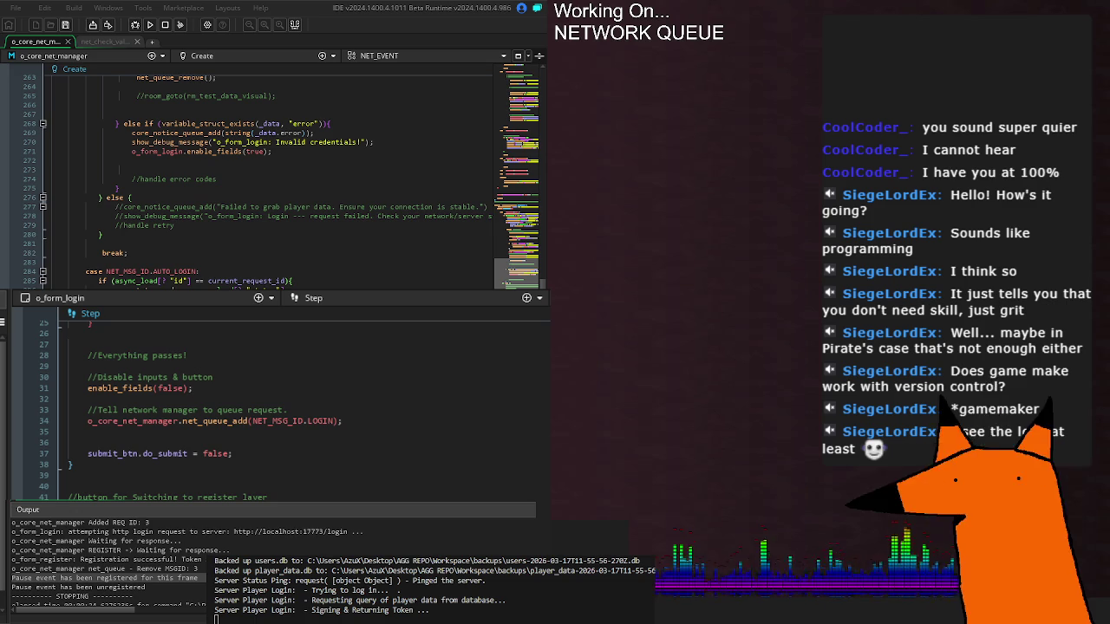
scroll(268, 173, "down", 4)
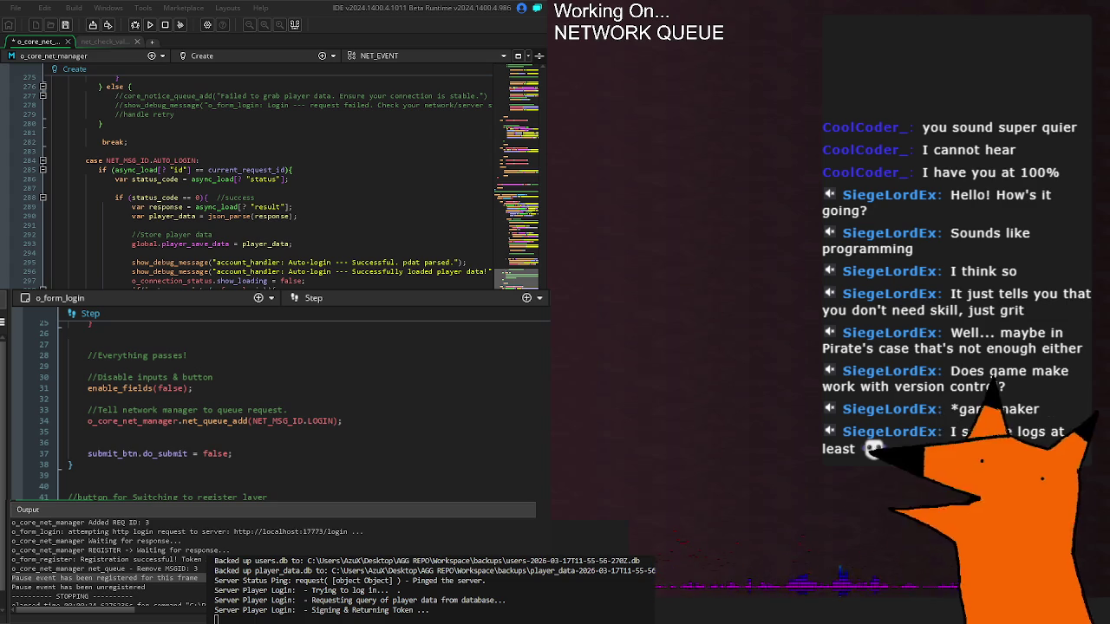
scroll(538, 277, "up", 6)
scroll(538, 278, "up", 16)
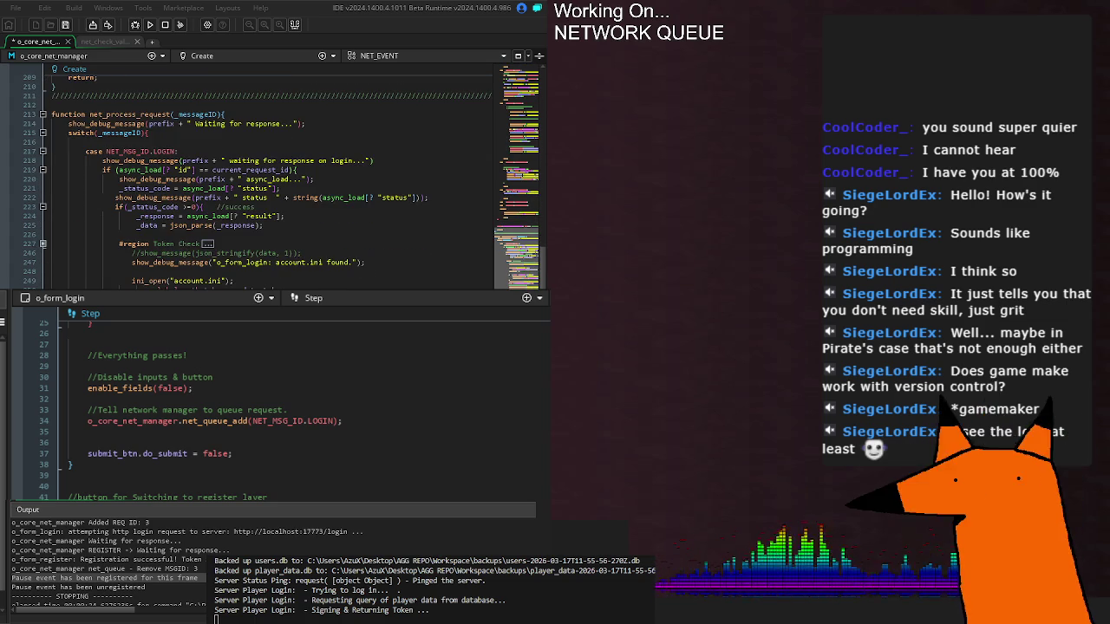
- Save o_core_net_manager with Ctrl+S and launch the game with F5 to test the LOGIN queue
key("ctrl+s")
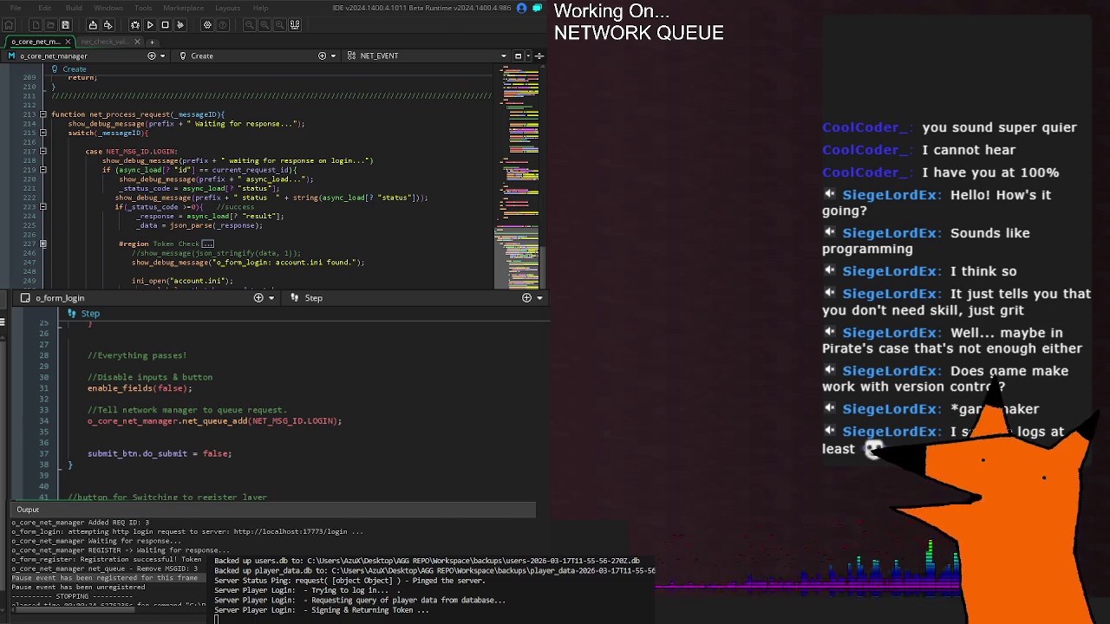
key("F5")
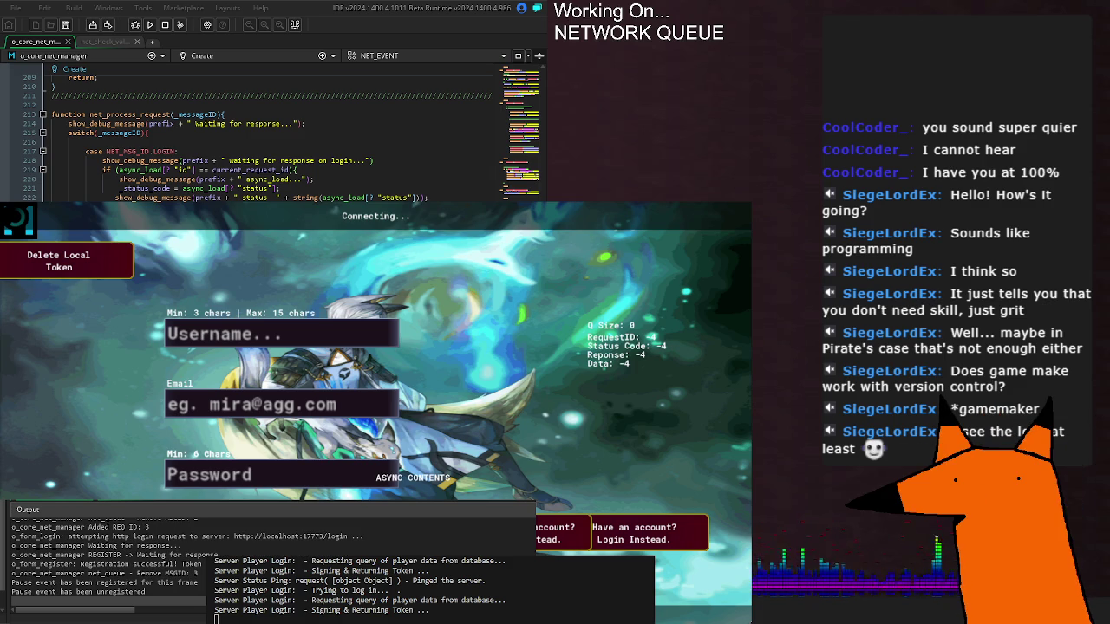
scroll(268, 139, "down", 5)
scroll(269, 139, "down", 5)
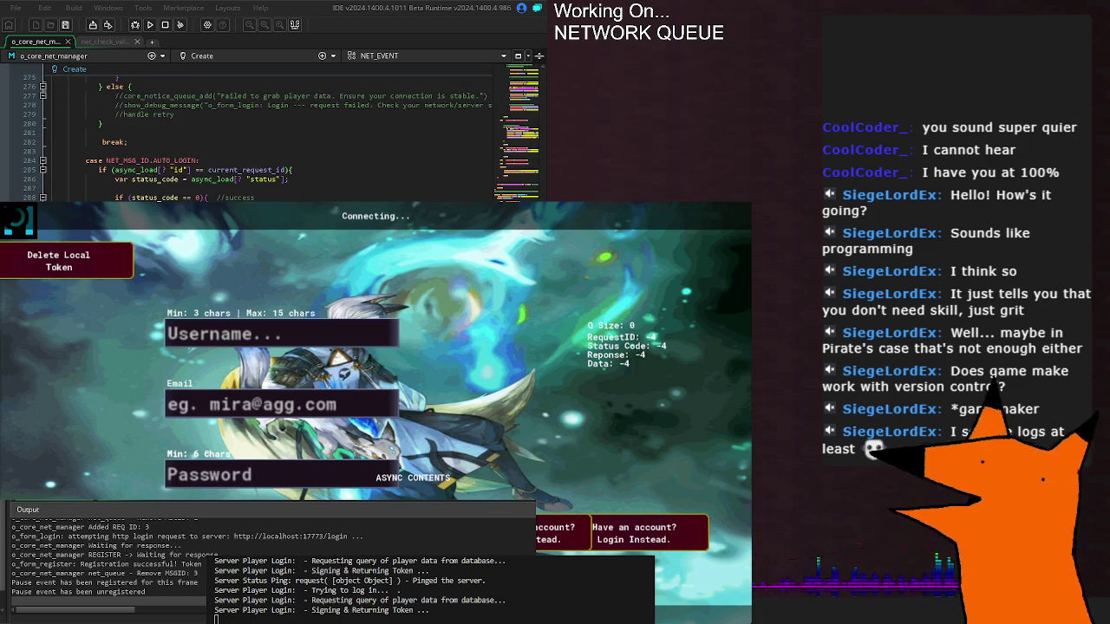
scroll(269, 139, "down", 5)
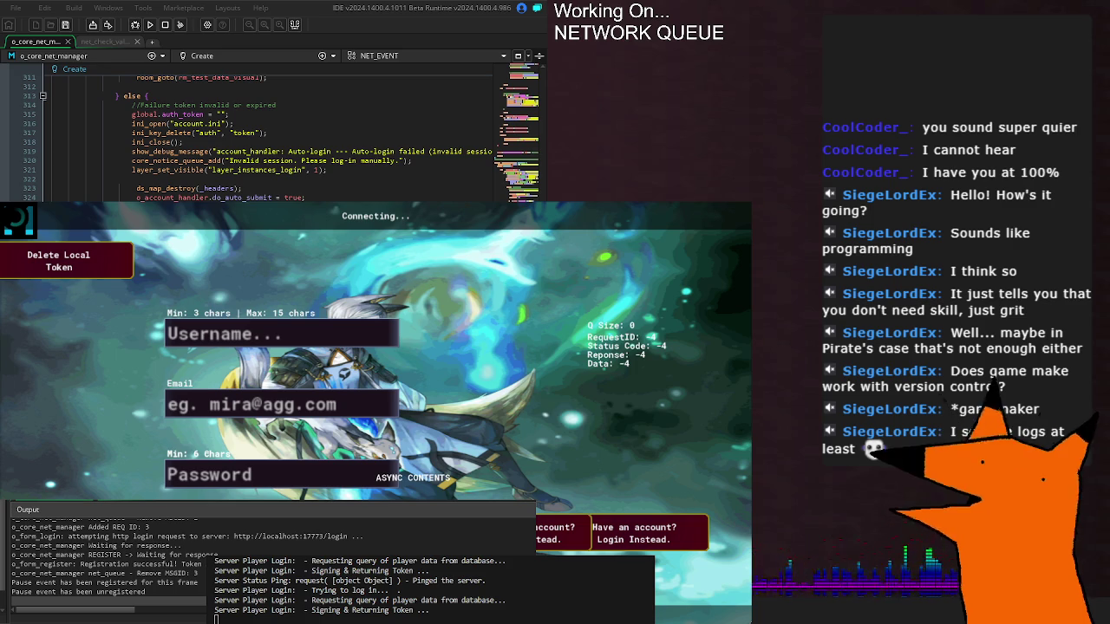
scroll(269, 139, "down", 1)
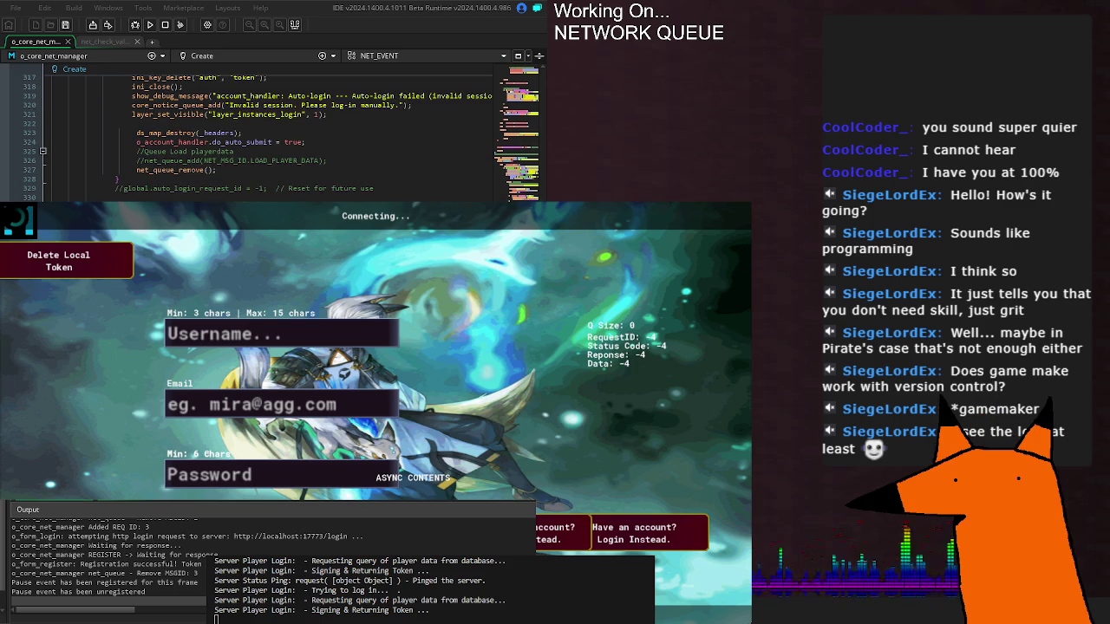
scroll(269, 138, "down", 3)
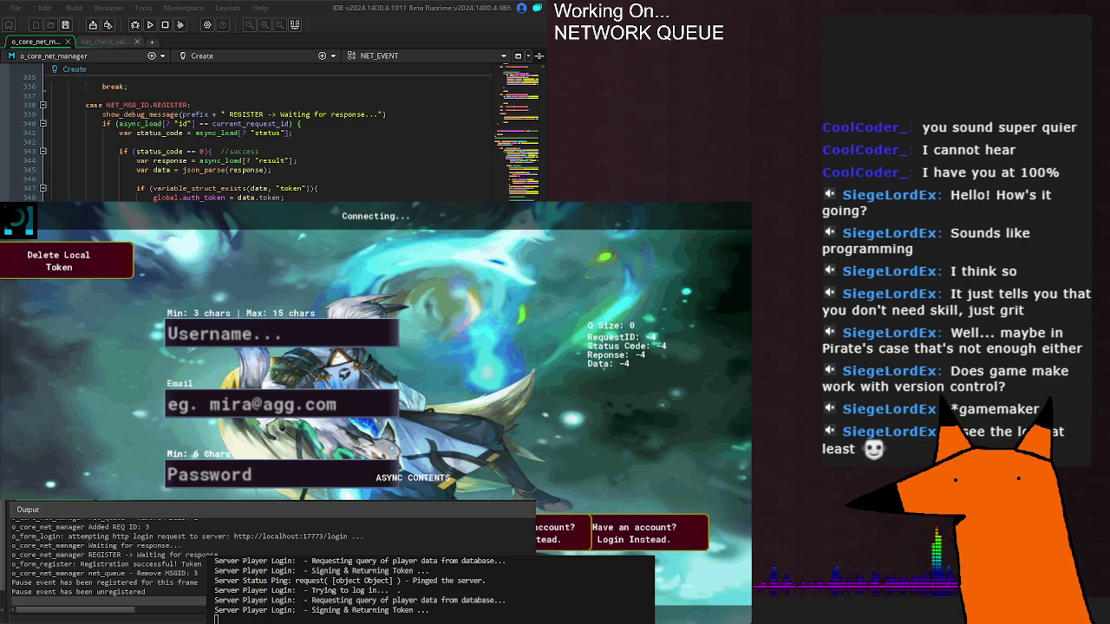
scroll(260, 139, "up", 10)
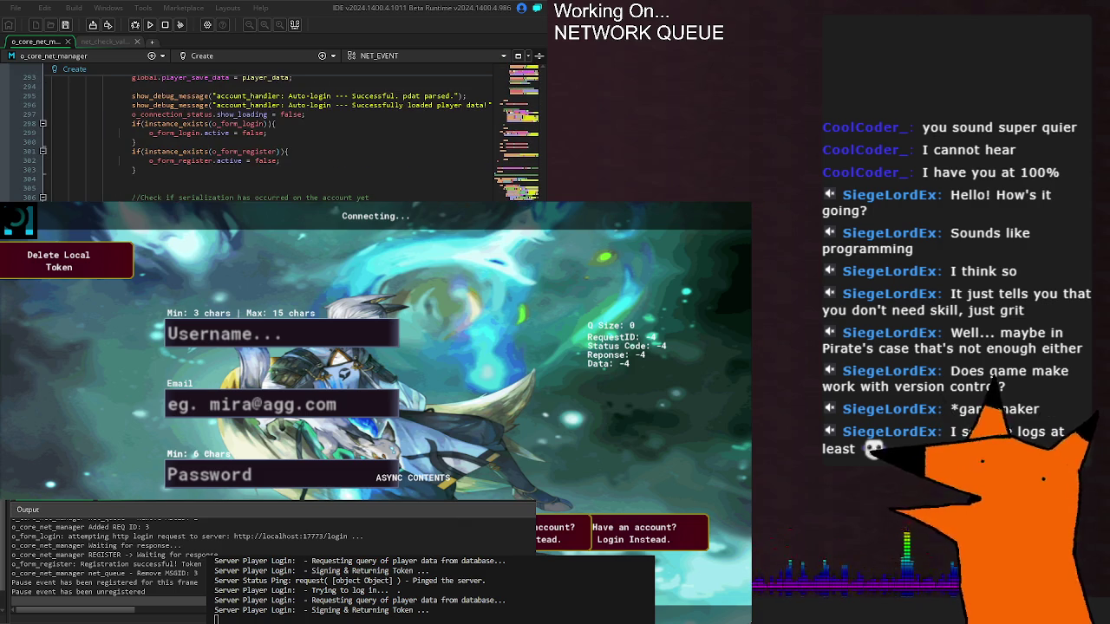
scroll(260, 139, "up", 2)
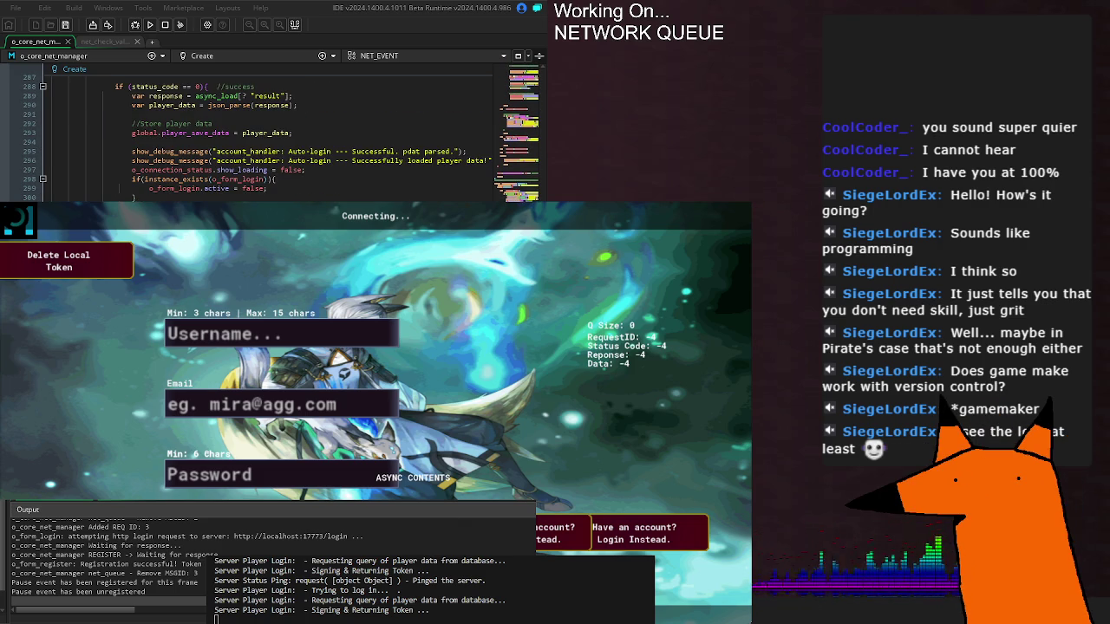
scroll(260, 139, "up", 2)
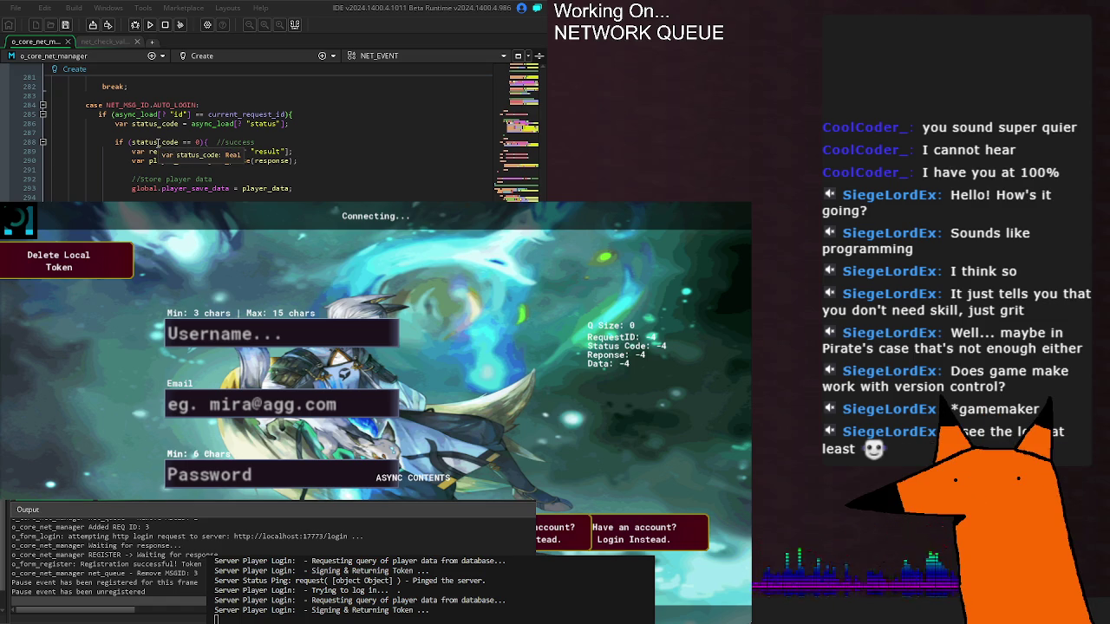
scroll(158, 143, "up", 12)
scroll(260, 139, "up", 6)
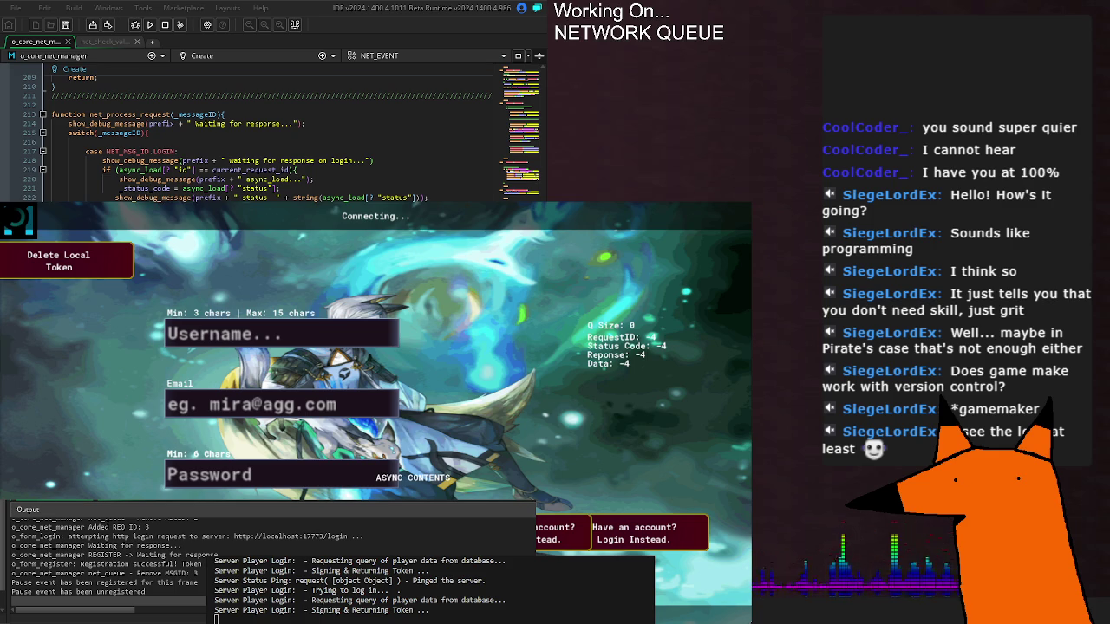
left_click(139, 561)
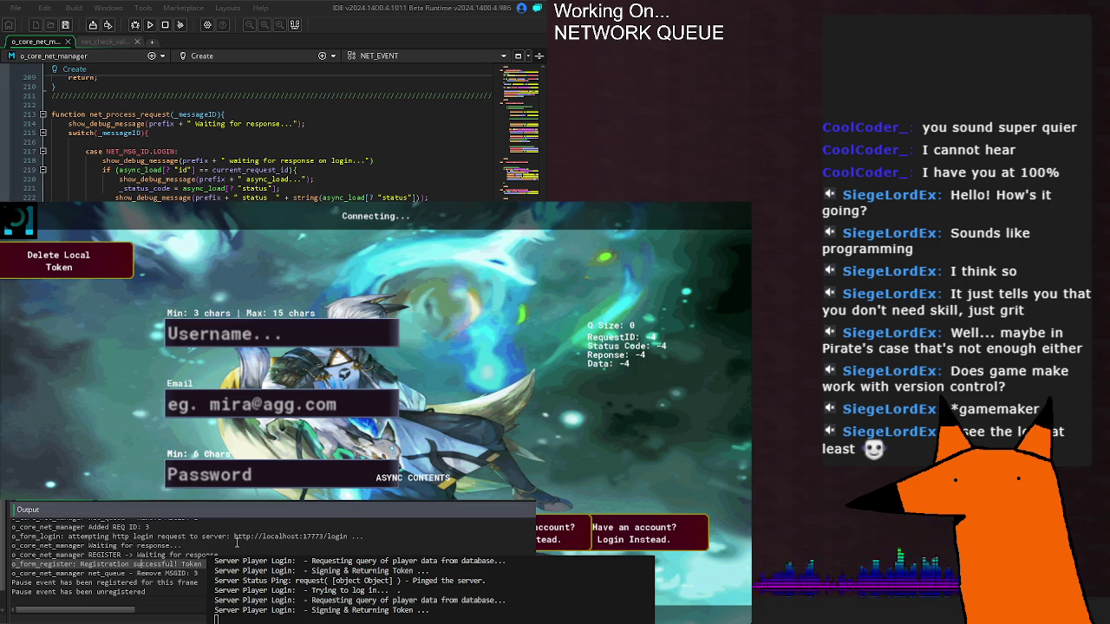
scroll(237, 541, "up", 1)
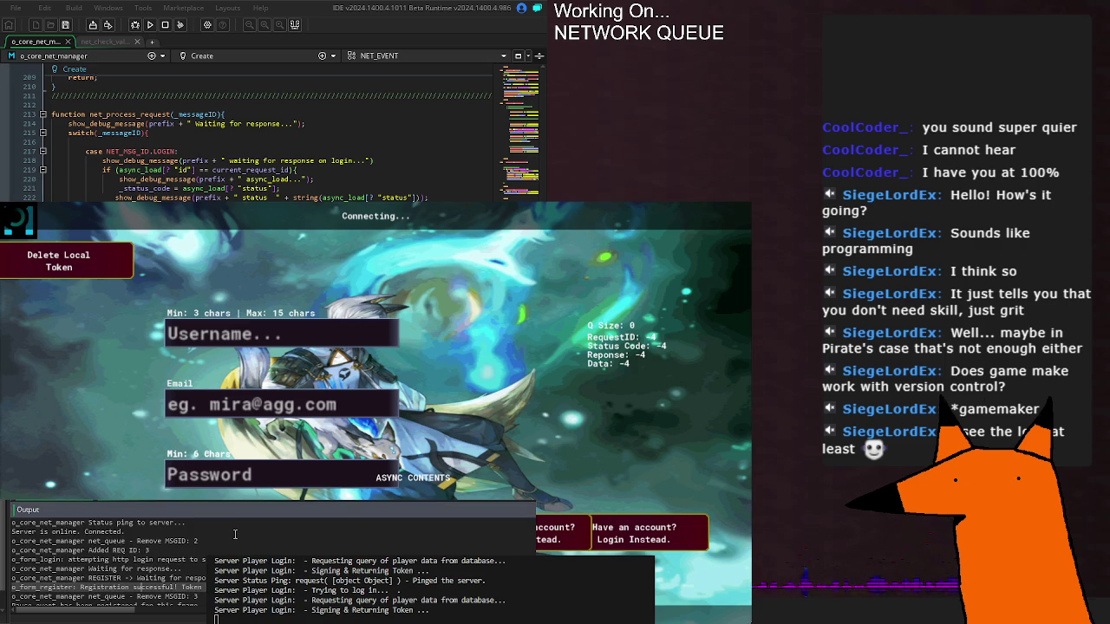
left_click_drag(69, 560, 373, 555)
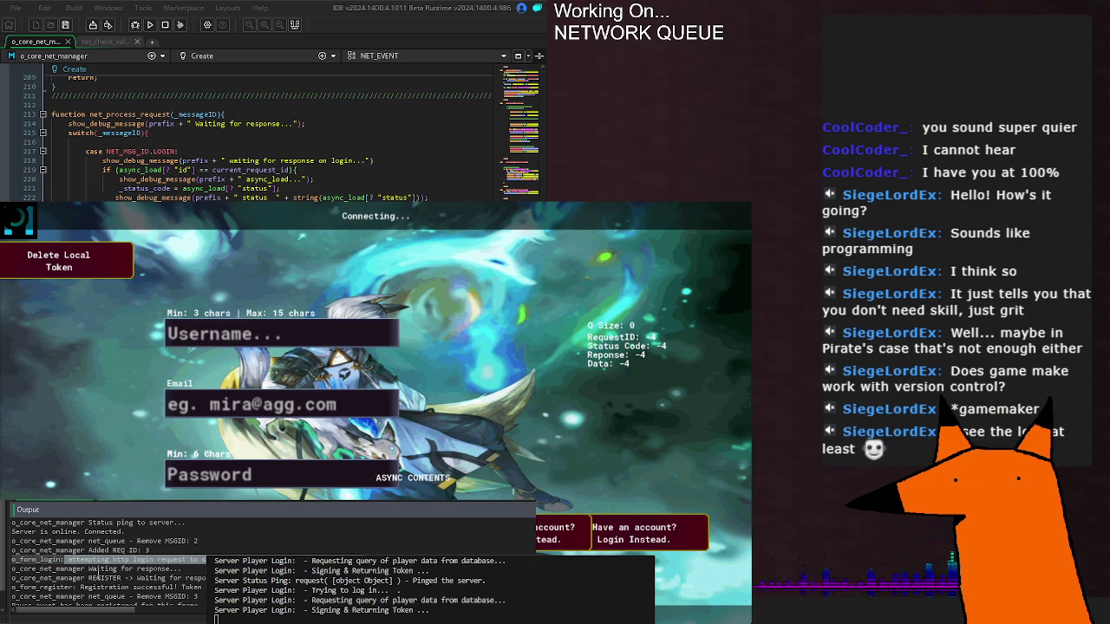
left_click_drag(87, 569, 186, 569)
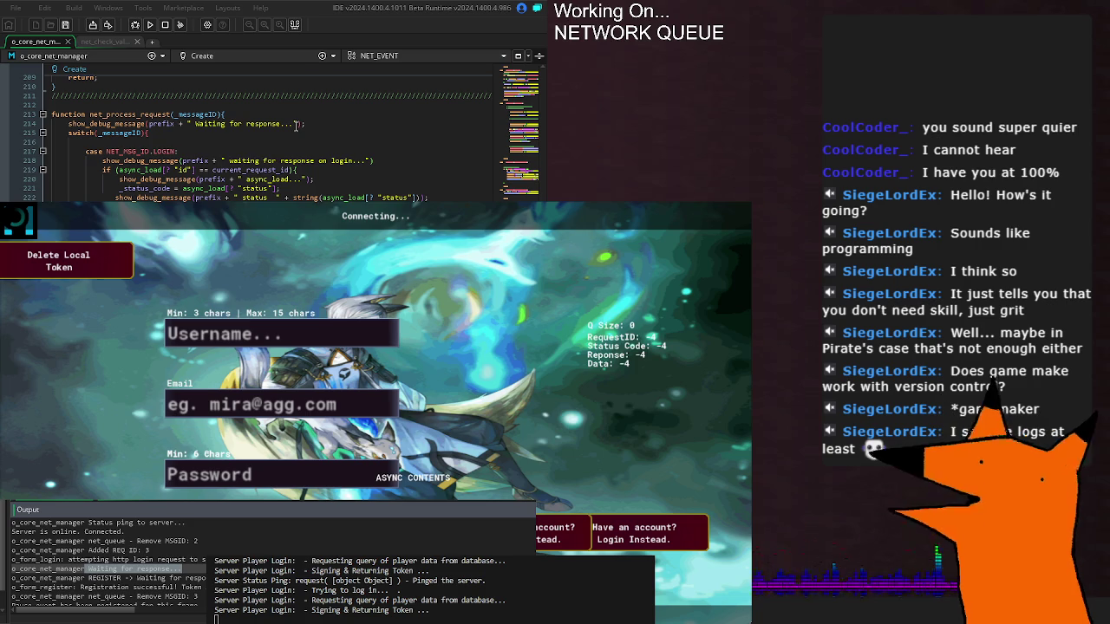
left_click(292, 124)
- Change line 214's debug message to 'Waiting for response from MSGID...' + string(message_id)
key("Left")
key("Left")
type("from MS")
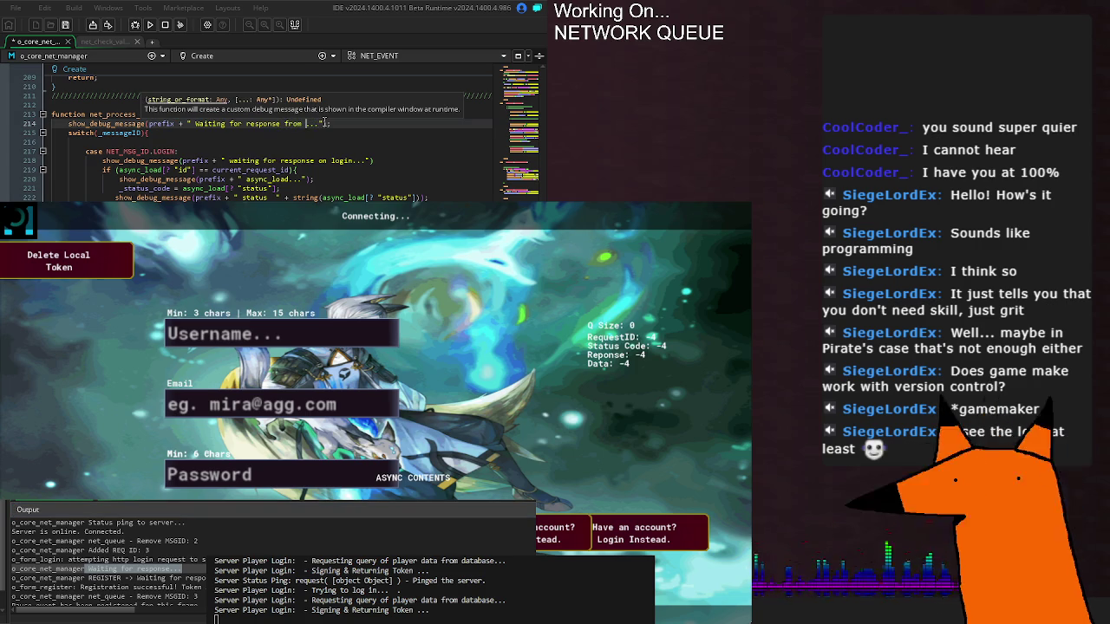
key("BackSpace")
key("BackSpace")
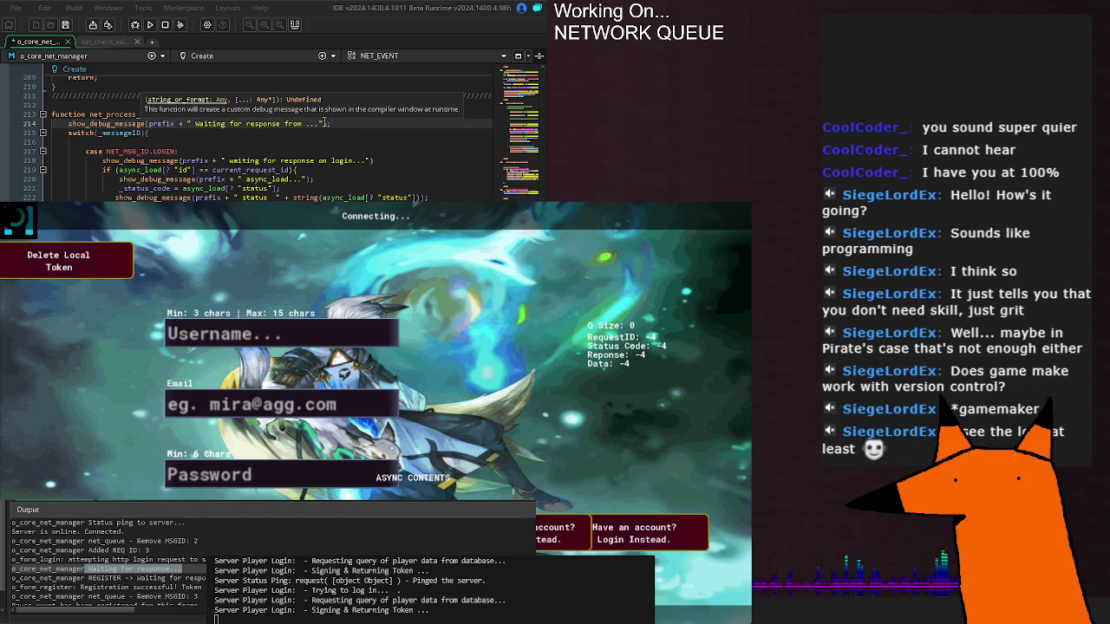
type("MSGID")
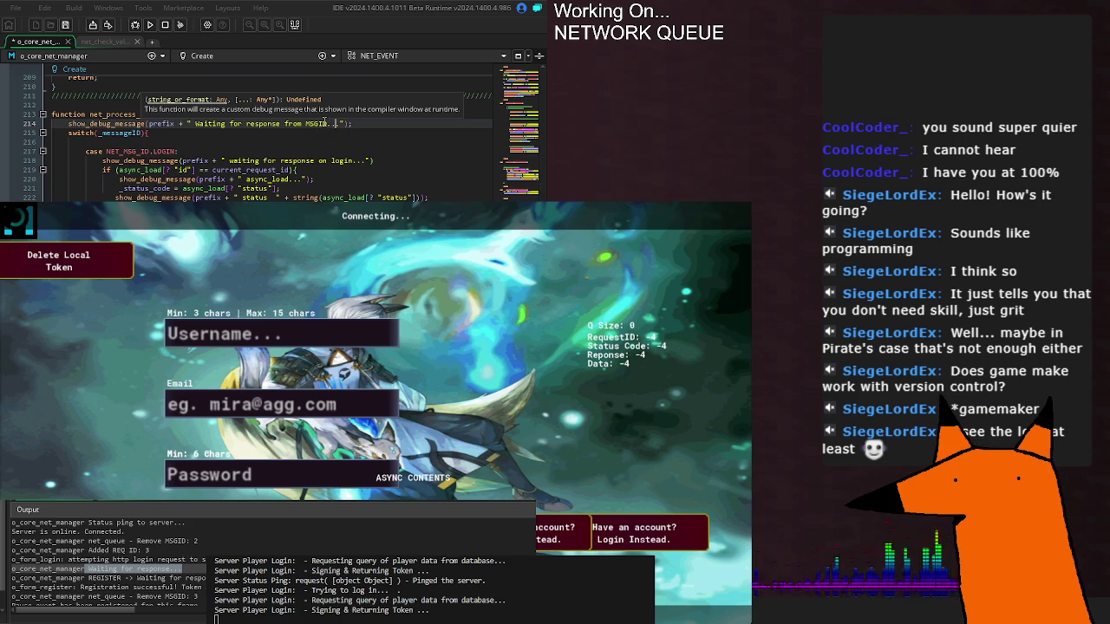
key("Right")
key("Right")
key("Right")
type("+ str")
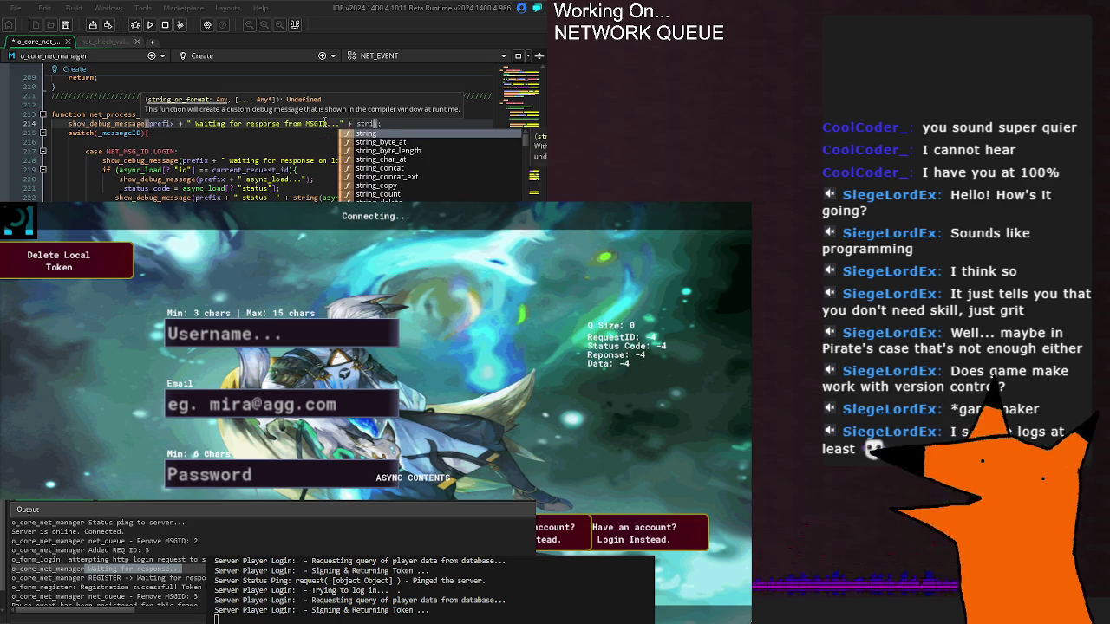
type("ing(current_request_id")
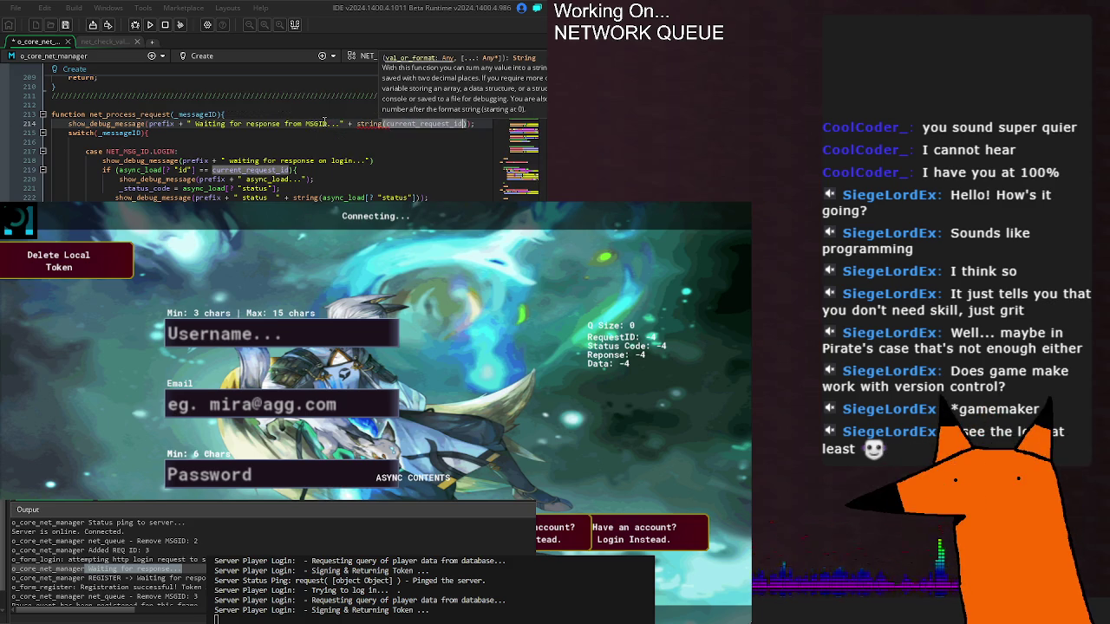
type("me")
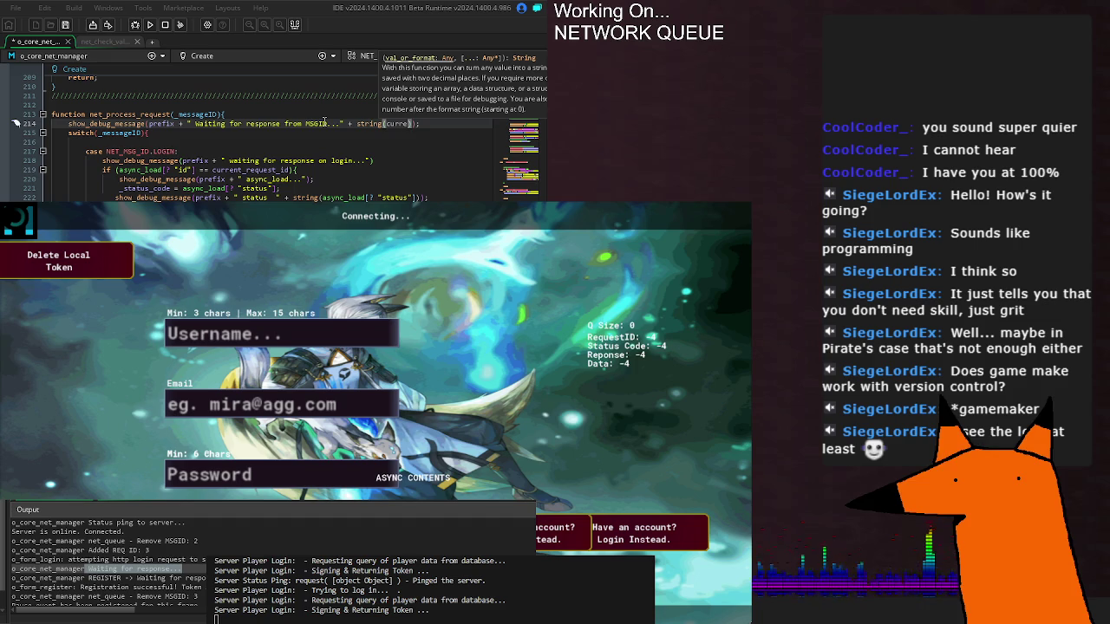
key("Return")
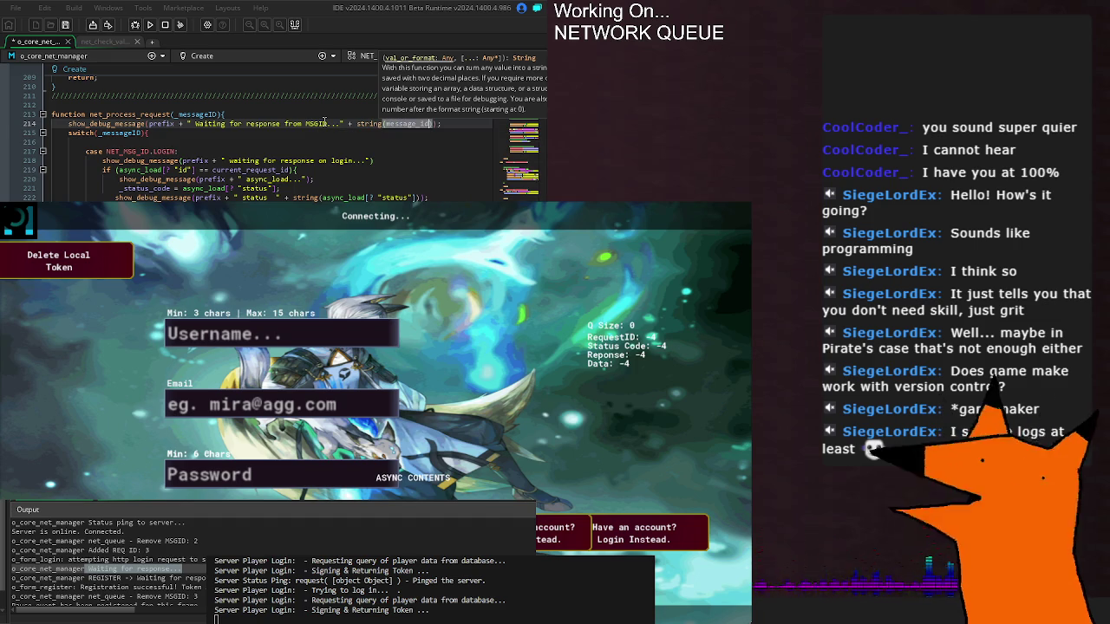
type(")")
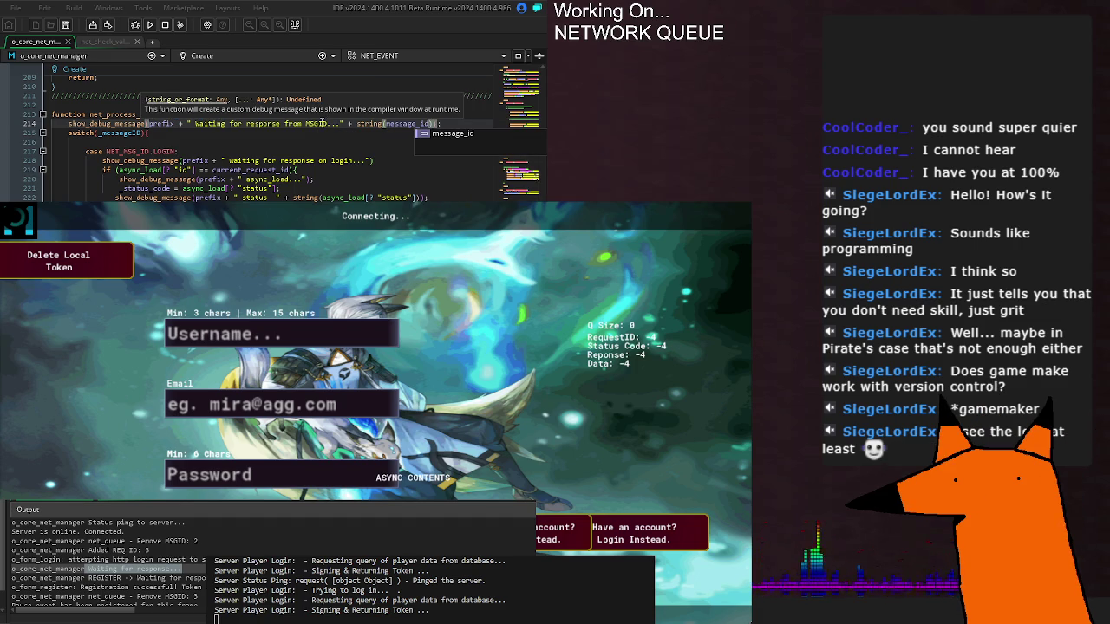
double_click(407, 123)
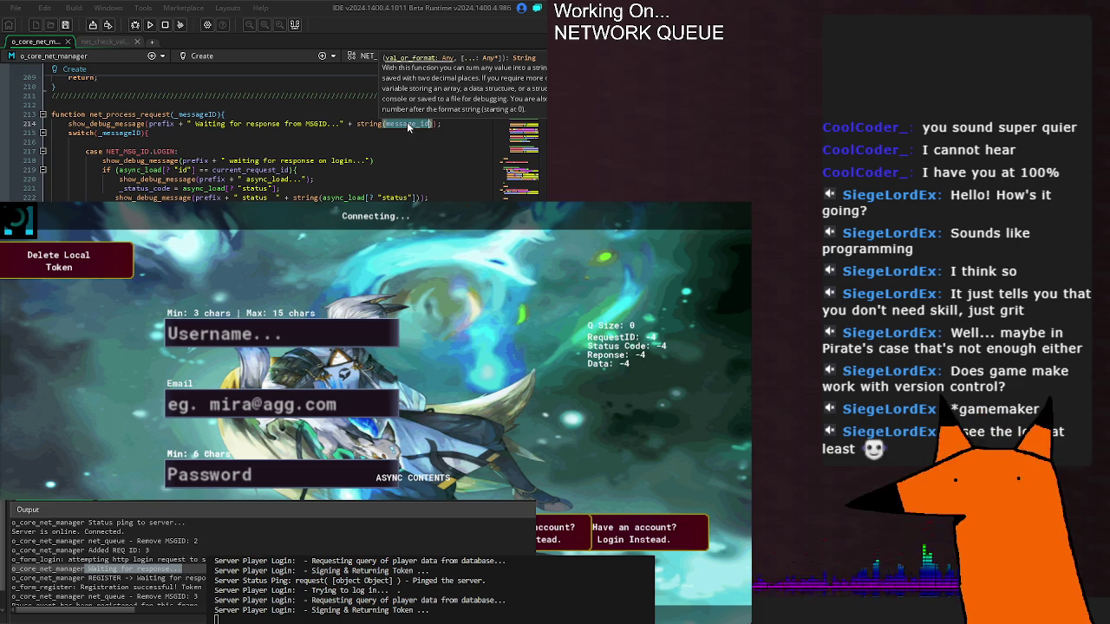
left_click(276, 188)
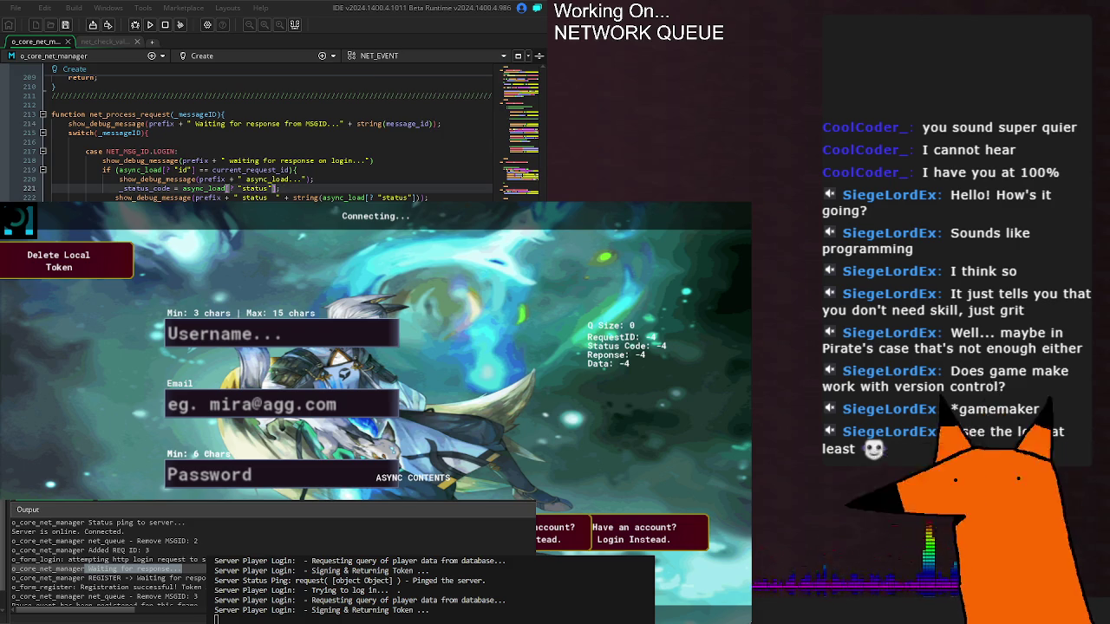
scroll(260, 139, "up", 20)
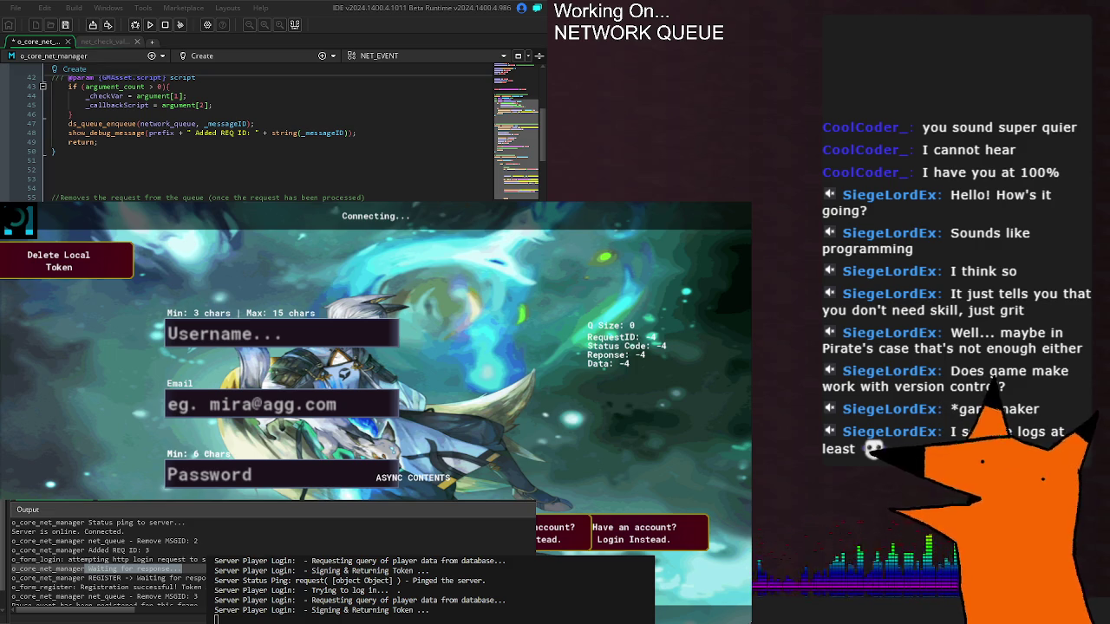
- Save the network manager, test-run the game for the MSGID 3 log line, then close it
key("ctrl+s")
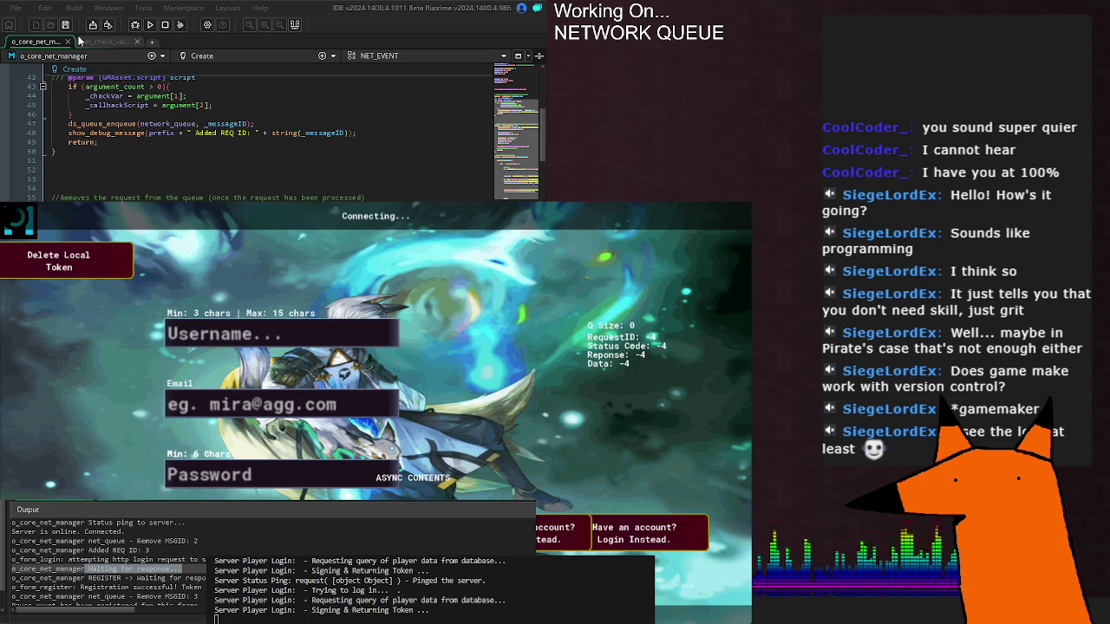
left_click(149, 25)
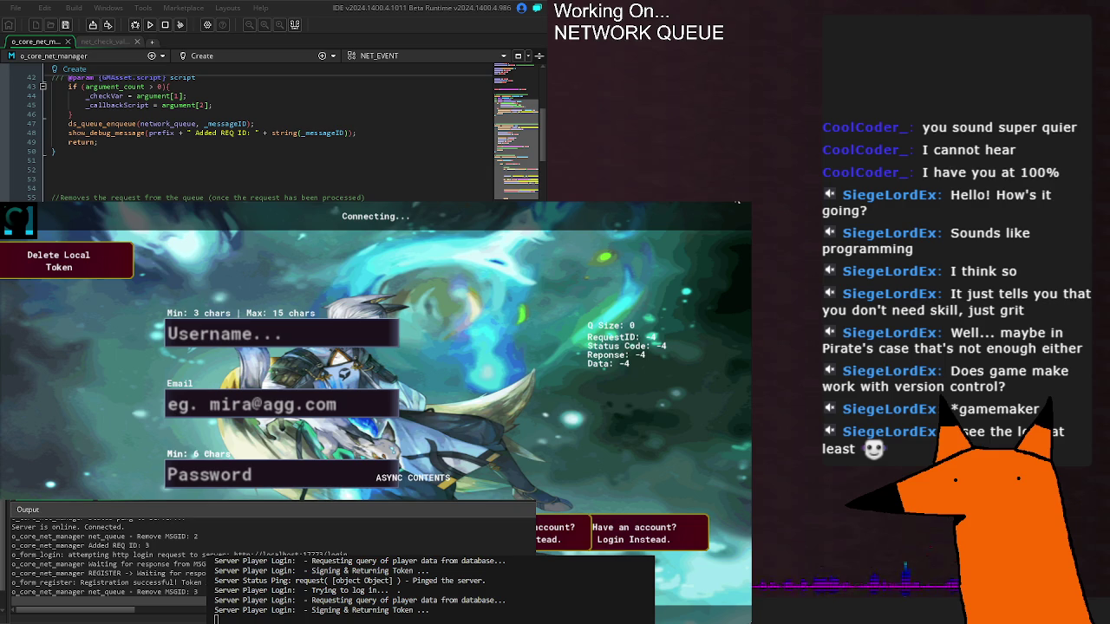
key("alt+F4")
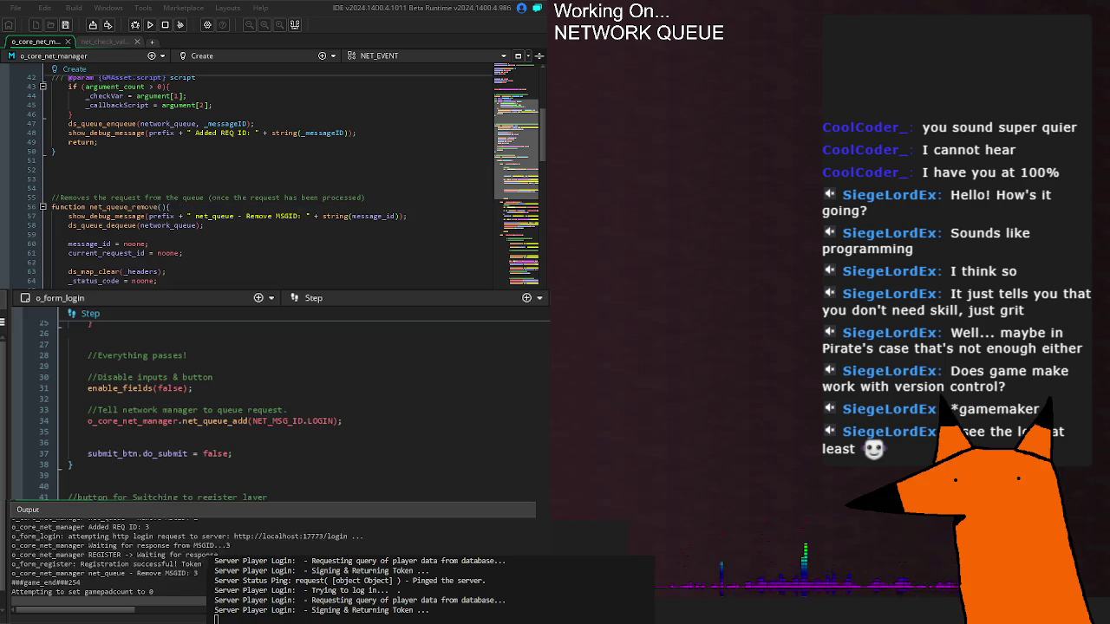
- Review net_queue_remove, which resets message_id, current_request_id, headers and status code
left_click(228, 247)
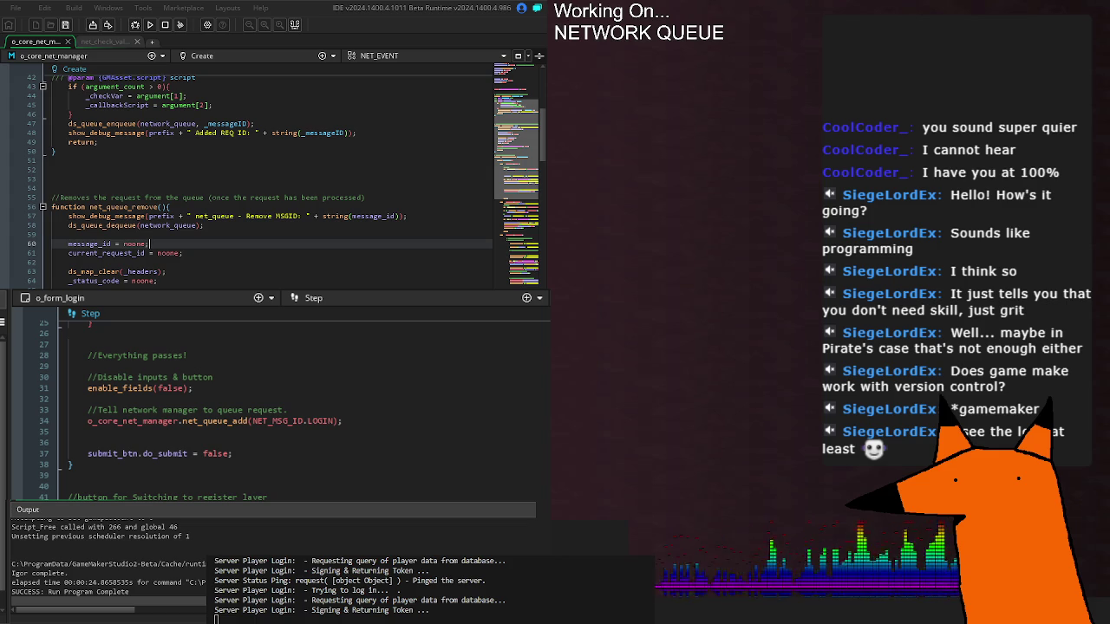
scroll(260, 182, "down", 20)
scroll(260, 183, "down", 18)
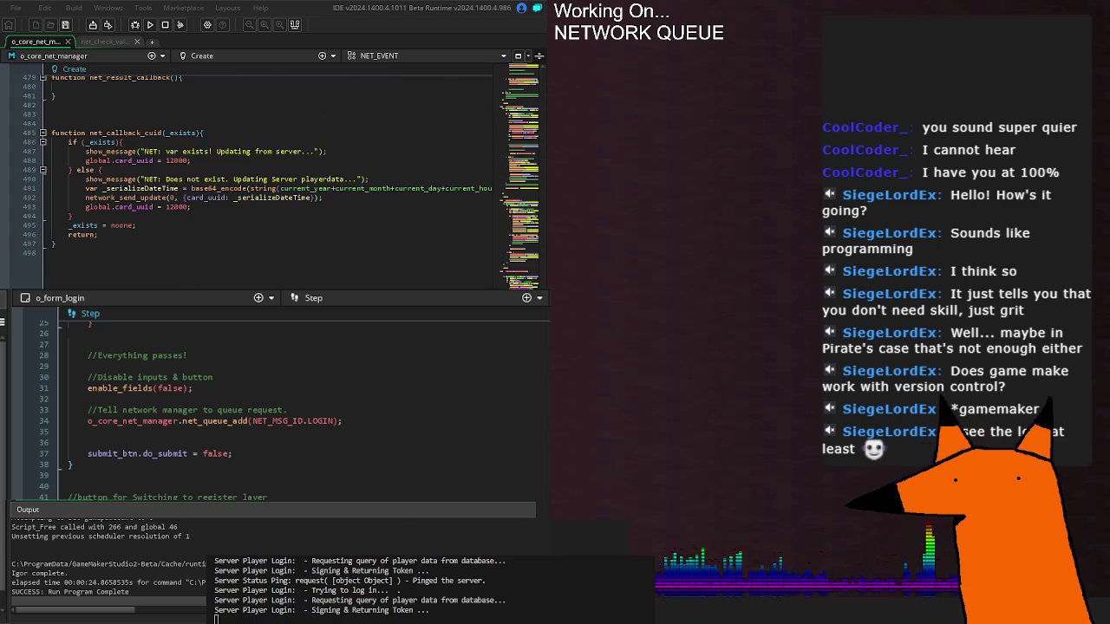
- Trim the debug draw_text lines in the Draw GUI event, save, and relaunch the game
scroll(260, 183, "down", 3)
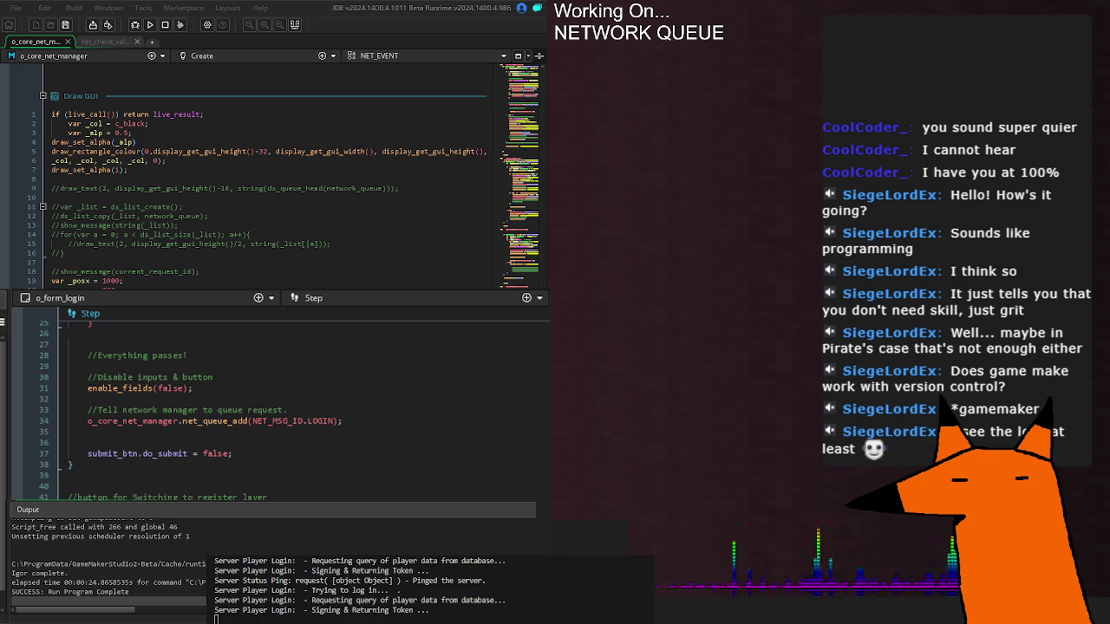
left_click(75, 123)
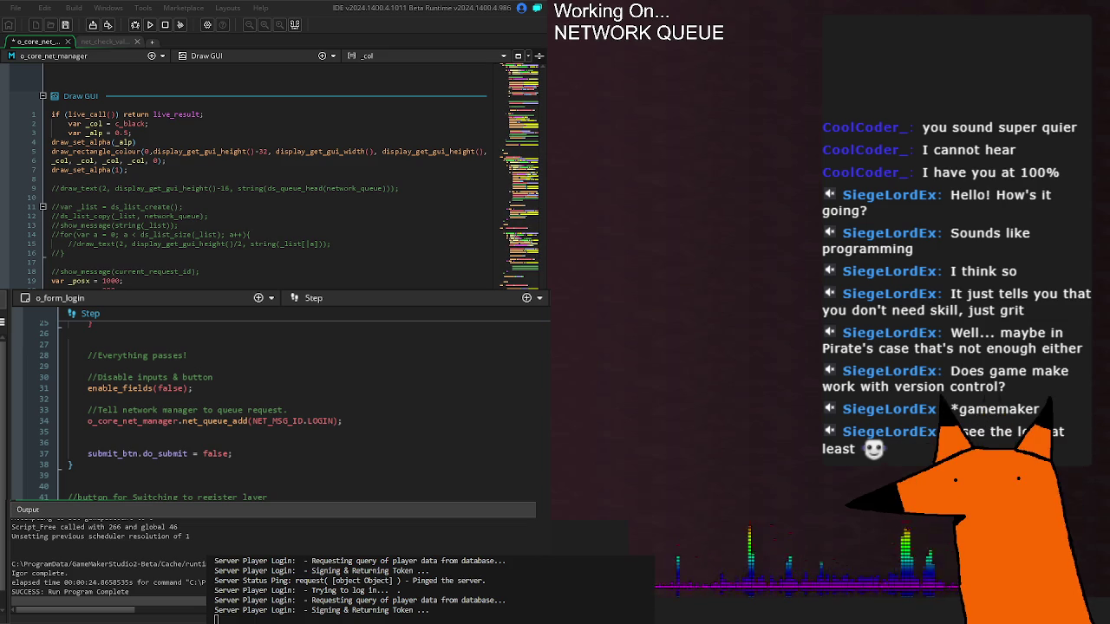
mouse_move(96, 243)
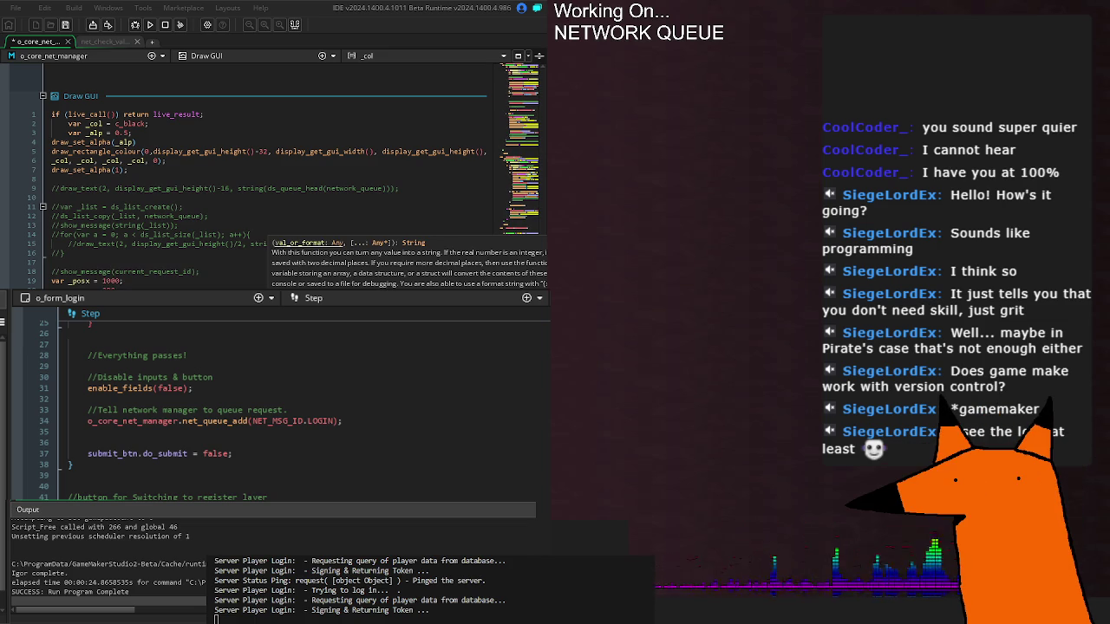
key("ctrl+s")
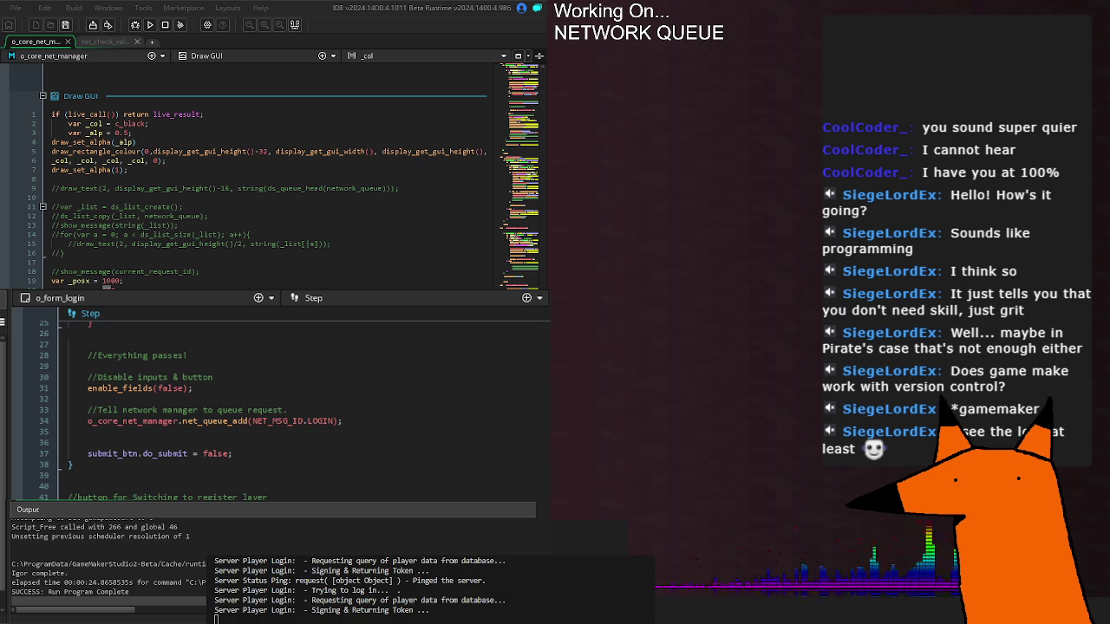
key("BackSpace")
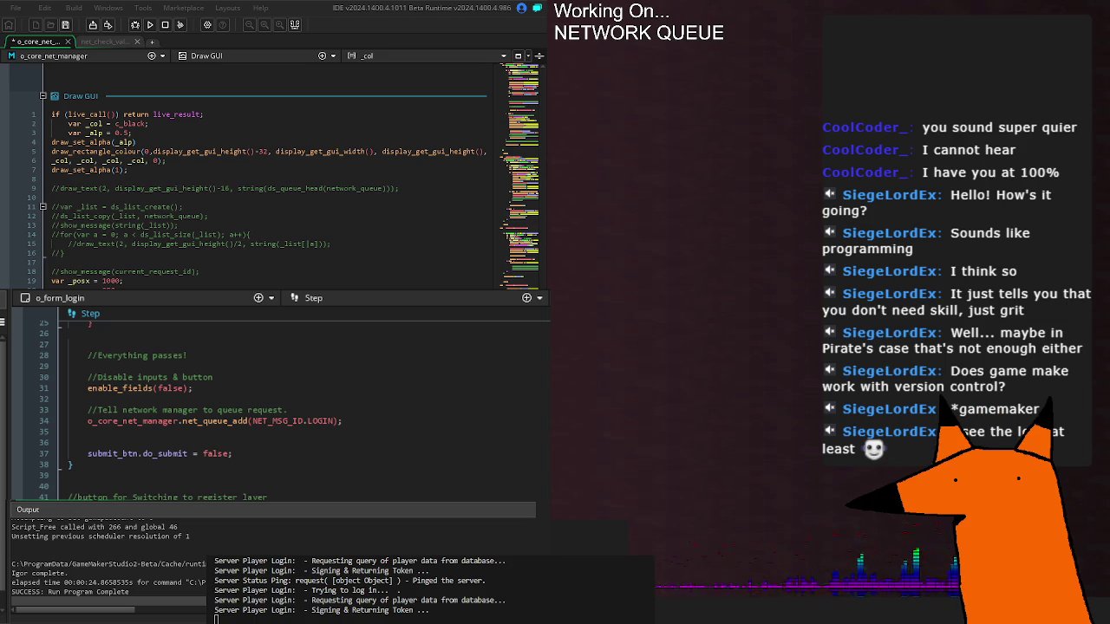
key("ctrl+s")
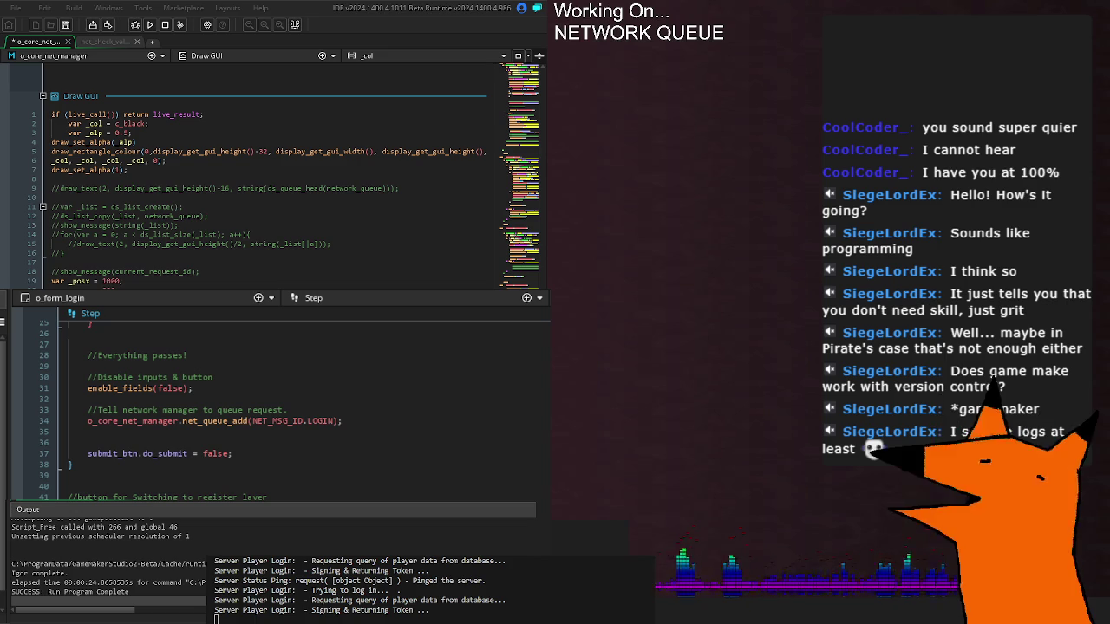
left_click(151, 27)
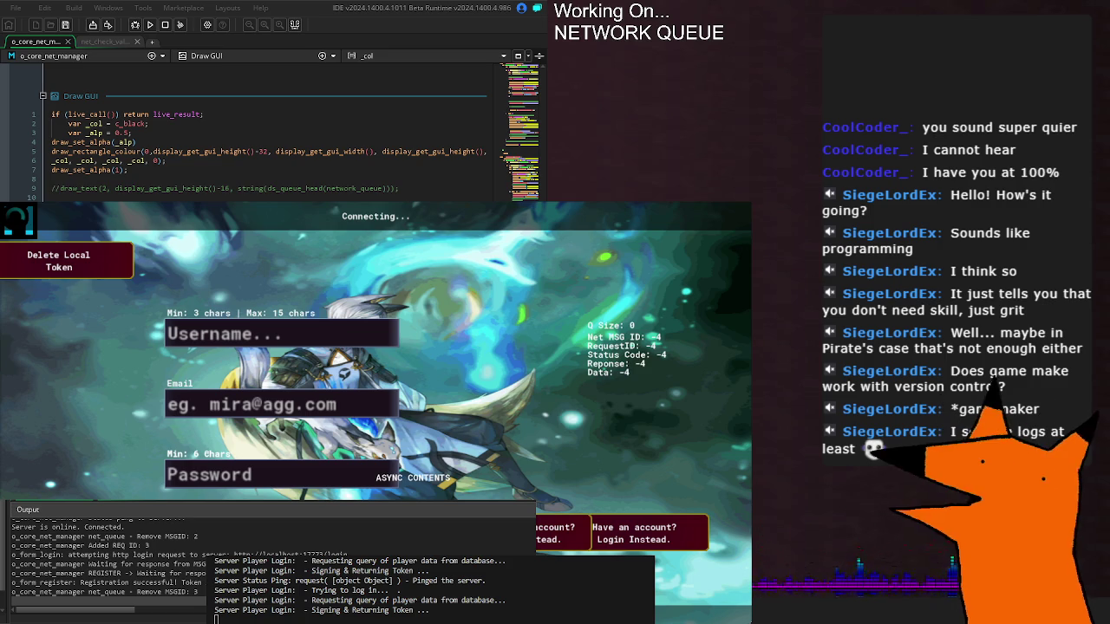
- Scroll up through the net manager code to the registration success handling
scroll(269, 132, "up", 5)
scroll(260, 139, "up", 20)
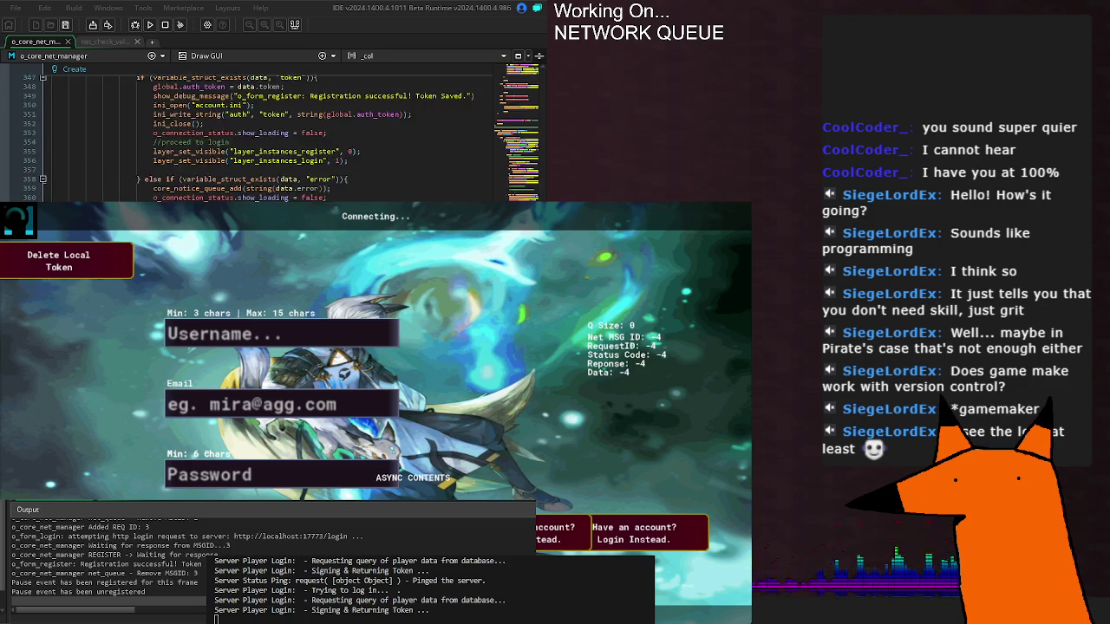
scroll(269, 135, "up", 10)
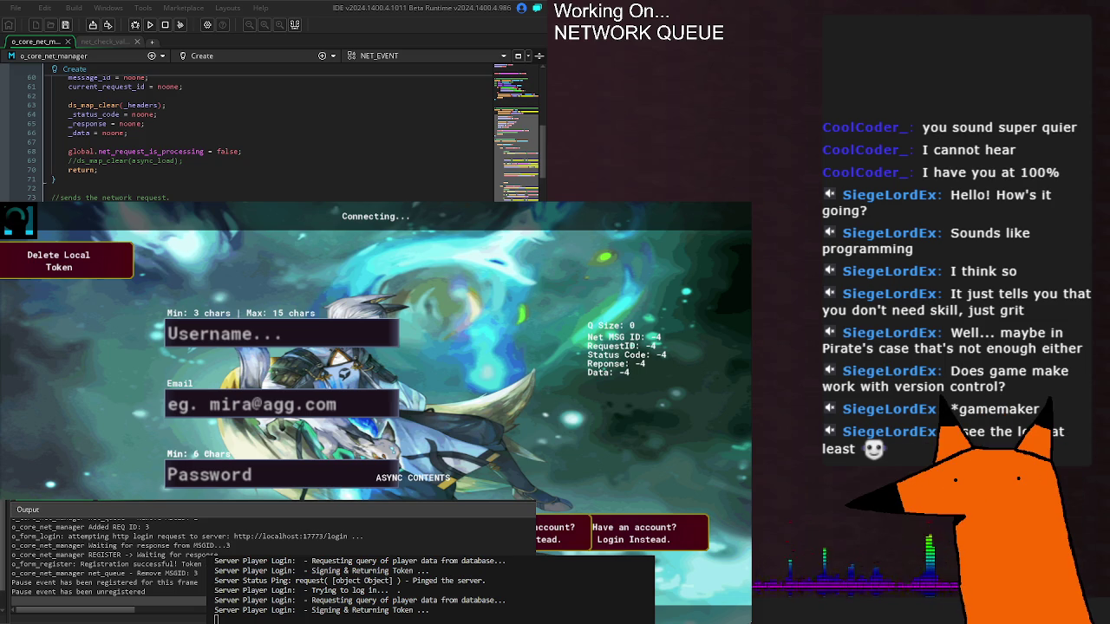
scroll(260, 134, "up", 2)
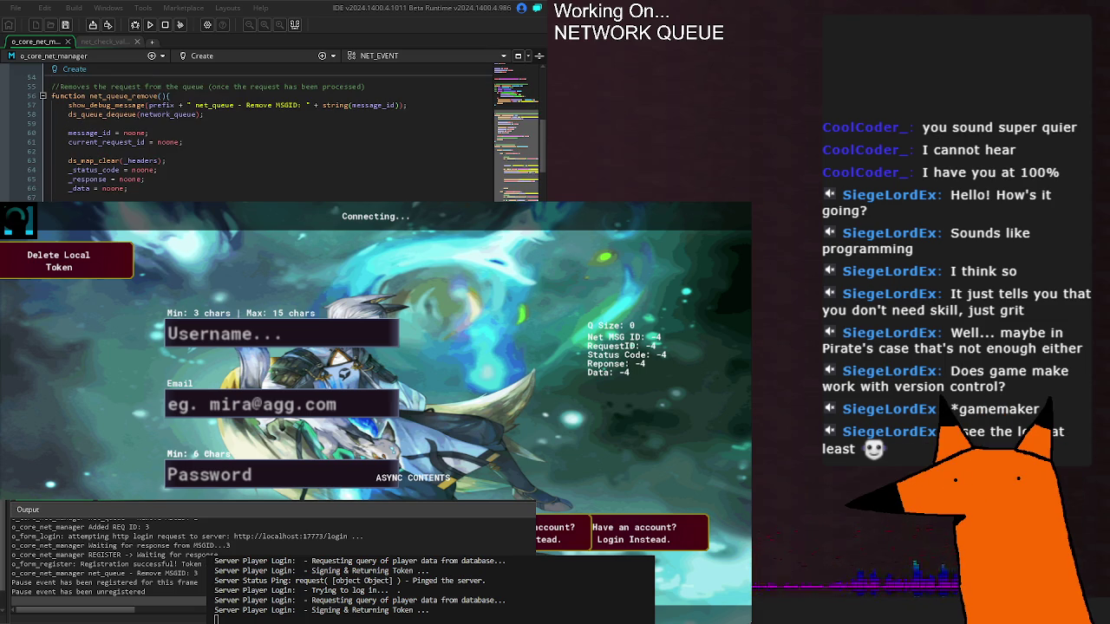
scroll(260, 135, "down", 4)
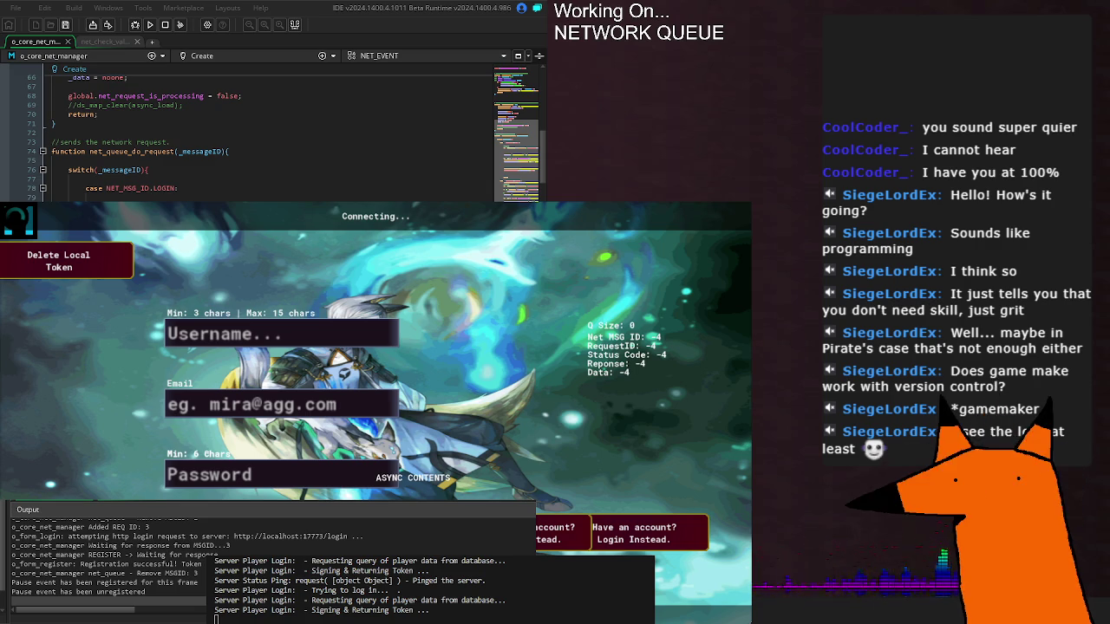
scroll(295, 131, "down", 4)
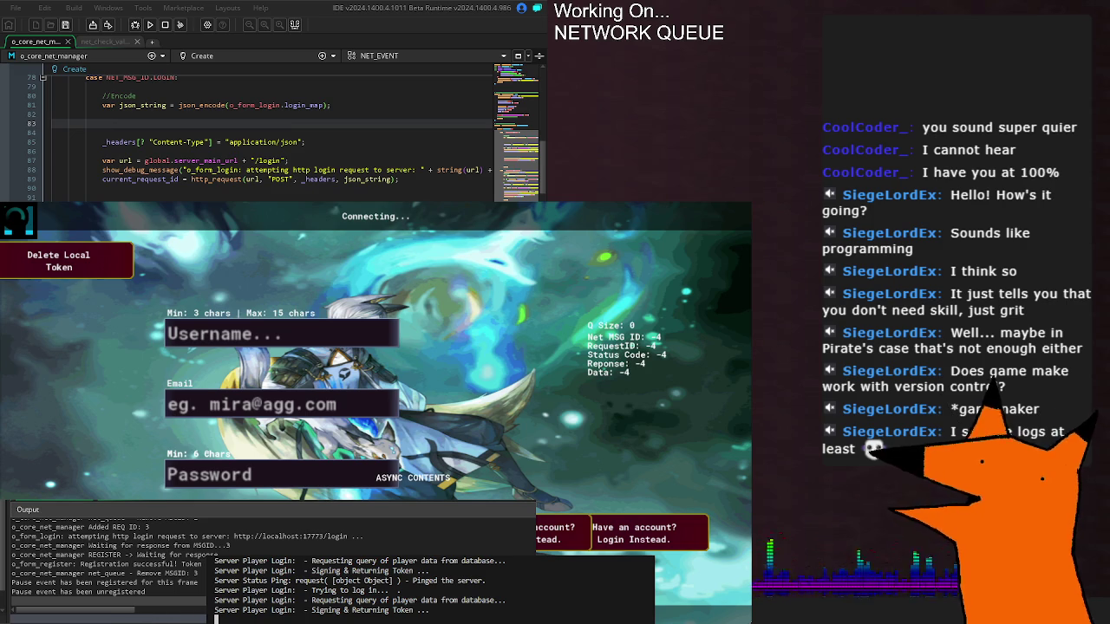
left_click(369, 617)
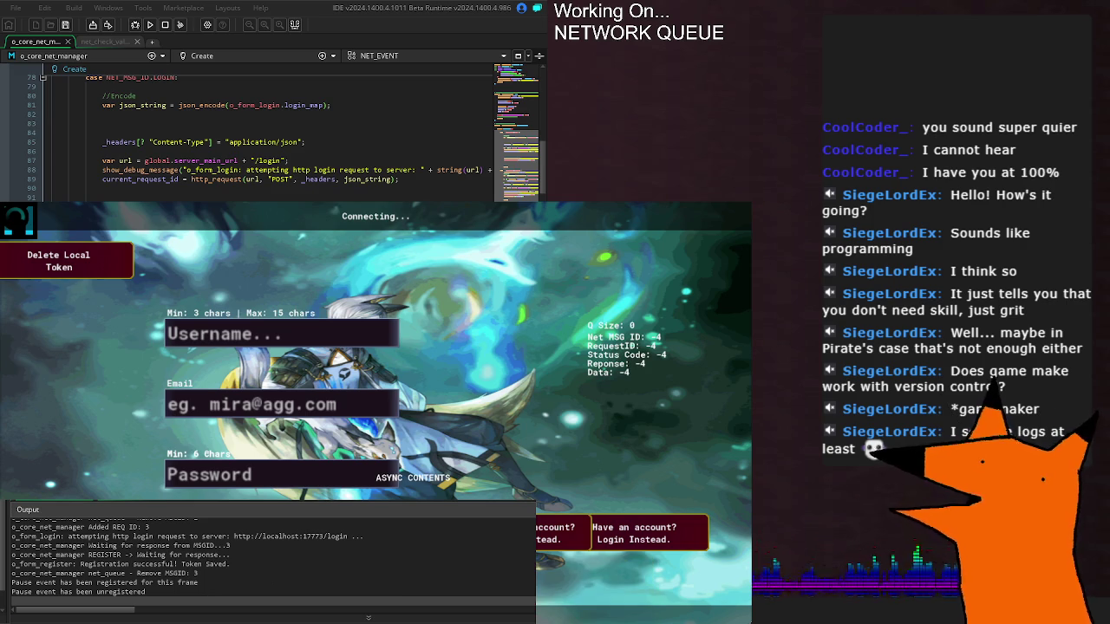
scroll(261, 134, "down", 20)
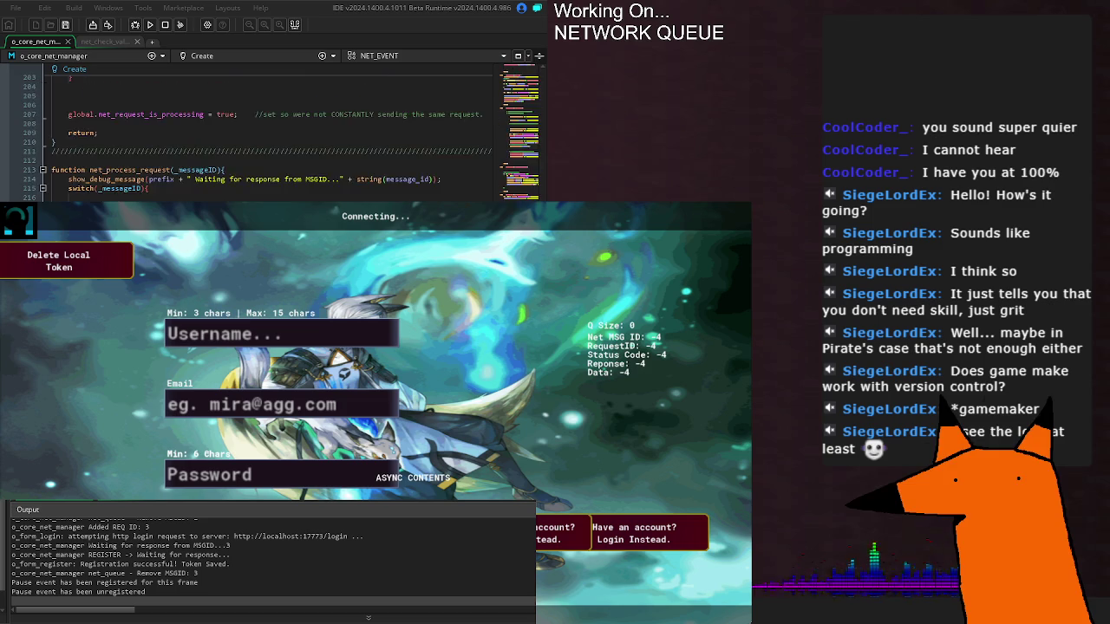
scroll(260, 134, "up", 20)
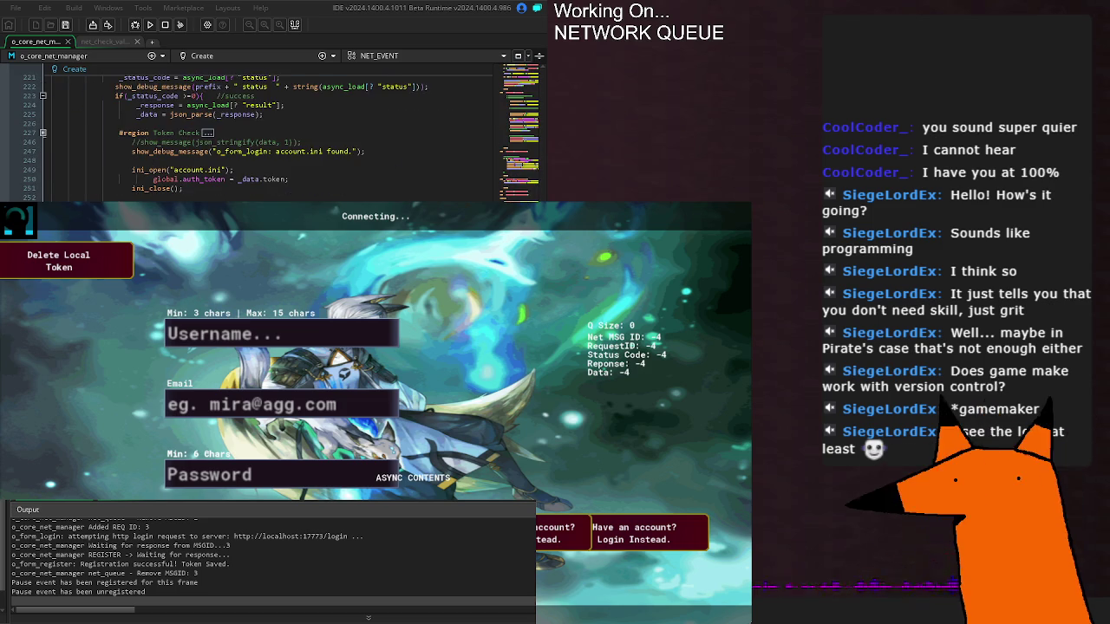
scroll(260, 134, "up", 4)
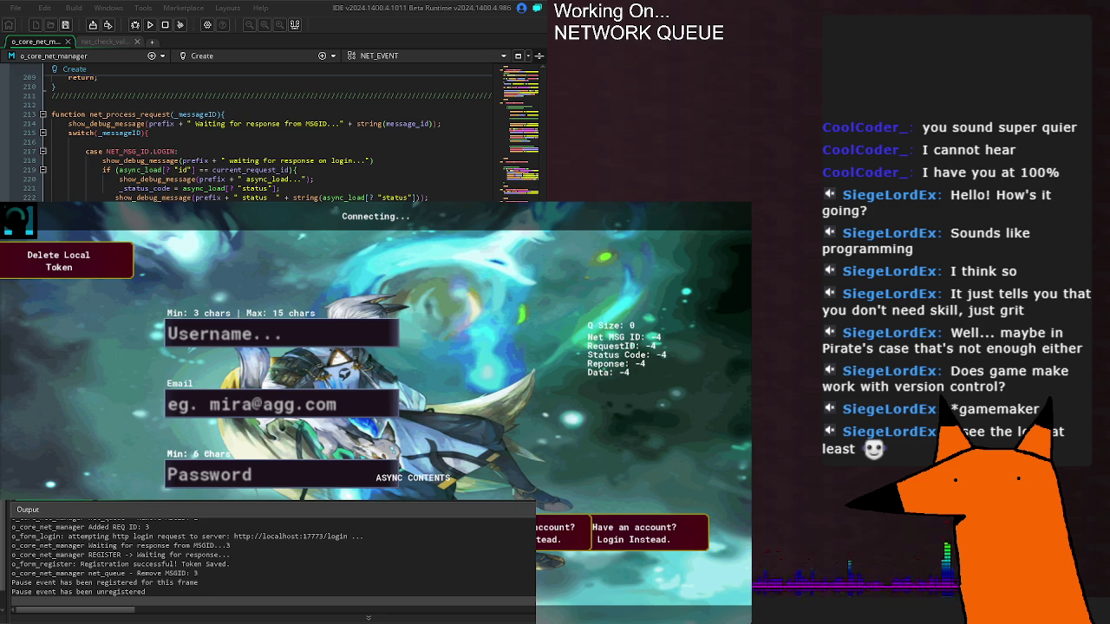
- Inspect how the login check in net_process_request compares responses against current_request_id
double_click(225, 170)
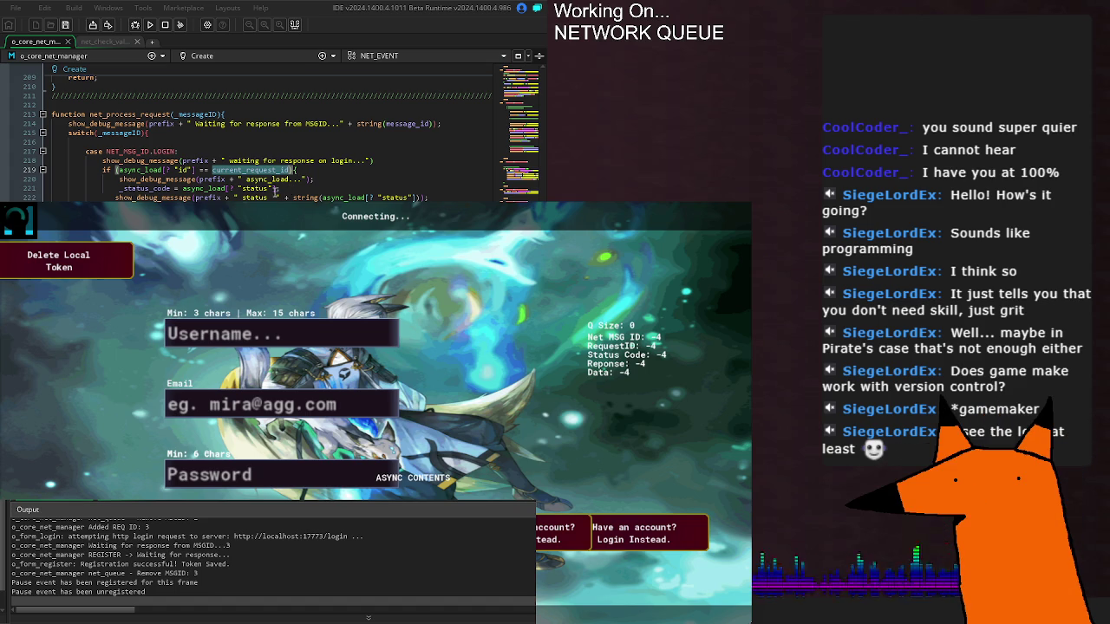
left_click(309, 173)
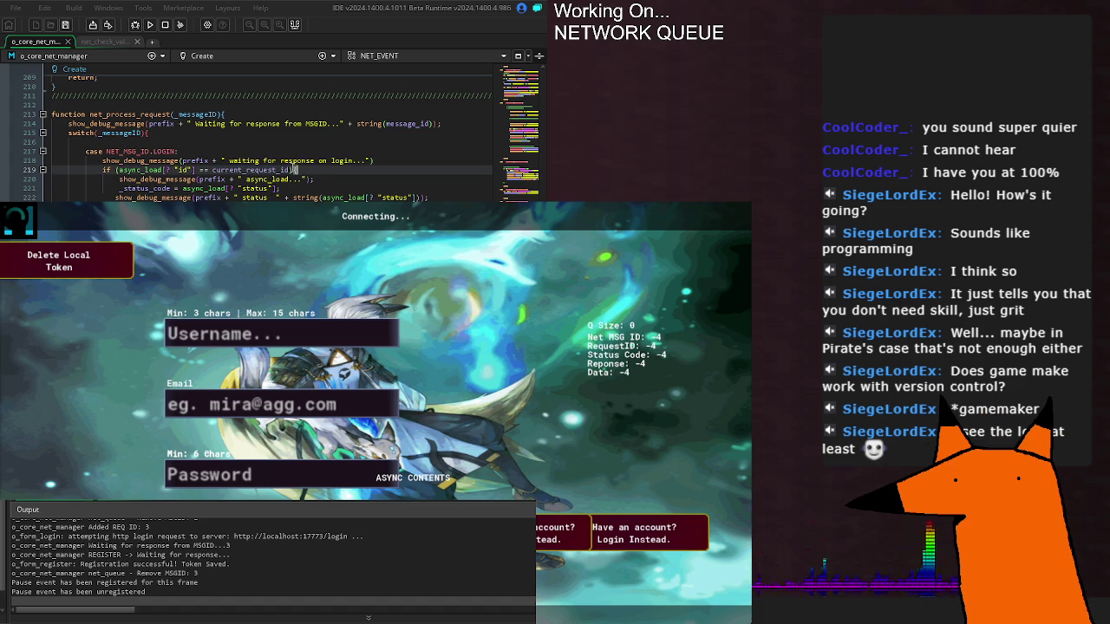
scroll(308, 172, "down", 20)
scroll(260, 141, "down", 20)
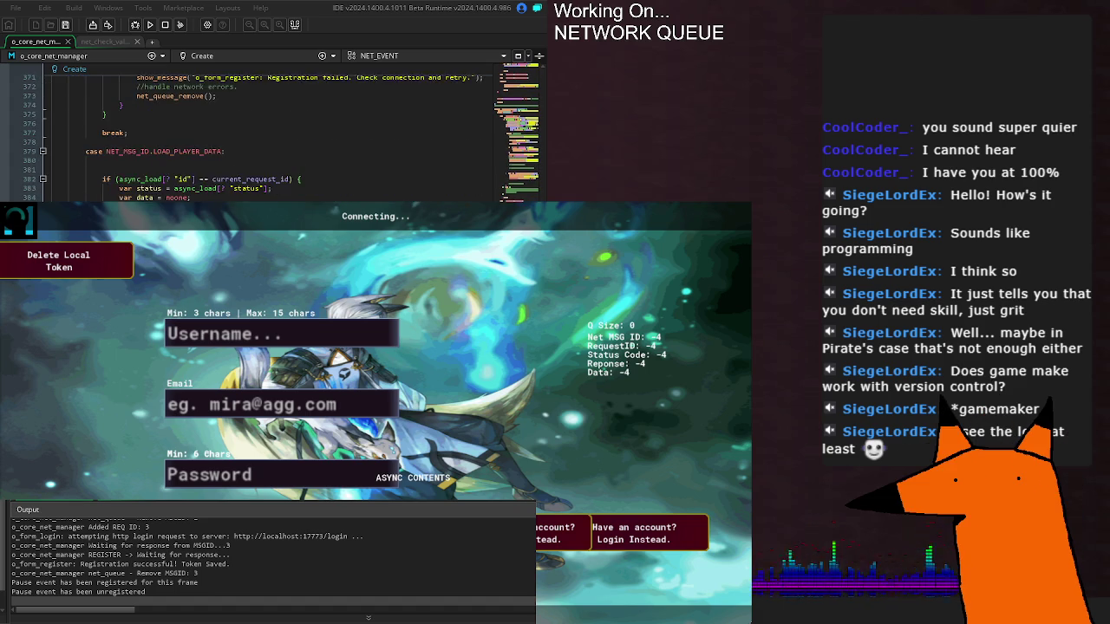
scroll(260, 141, "down", 5)
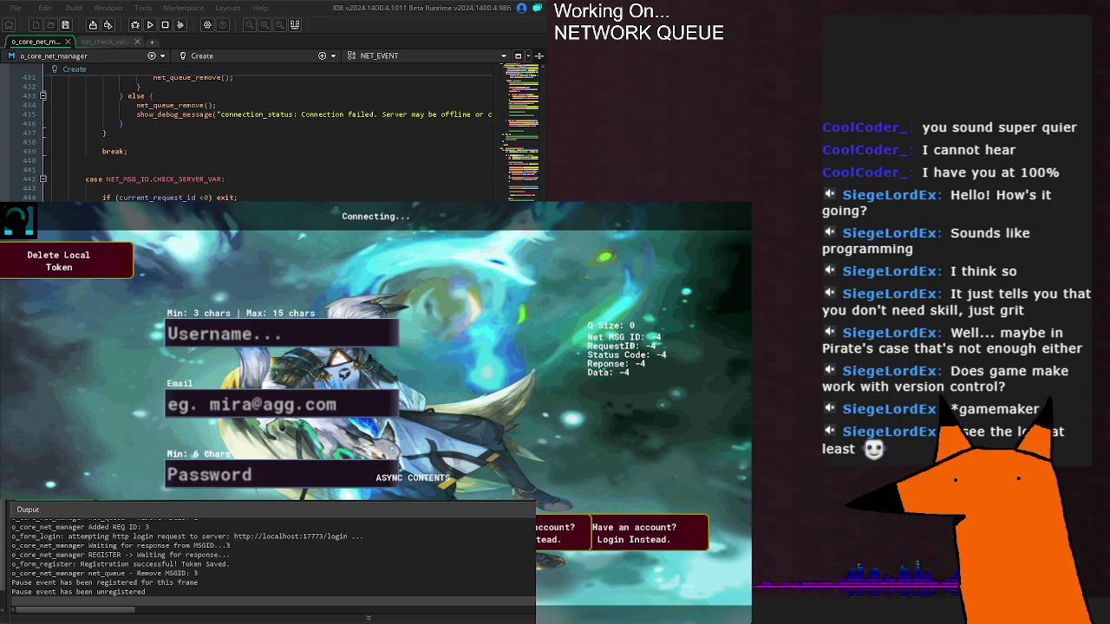
- Mark the net_queue_remove calls in the failure branch, paste a small edit, and review later cases
double_click(170, 105)
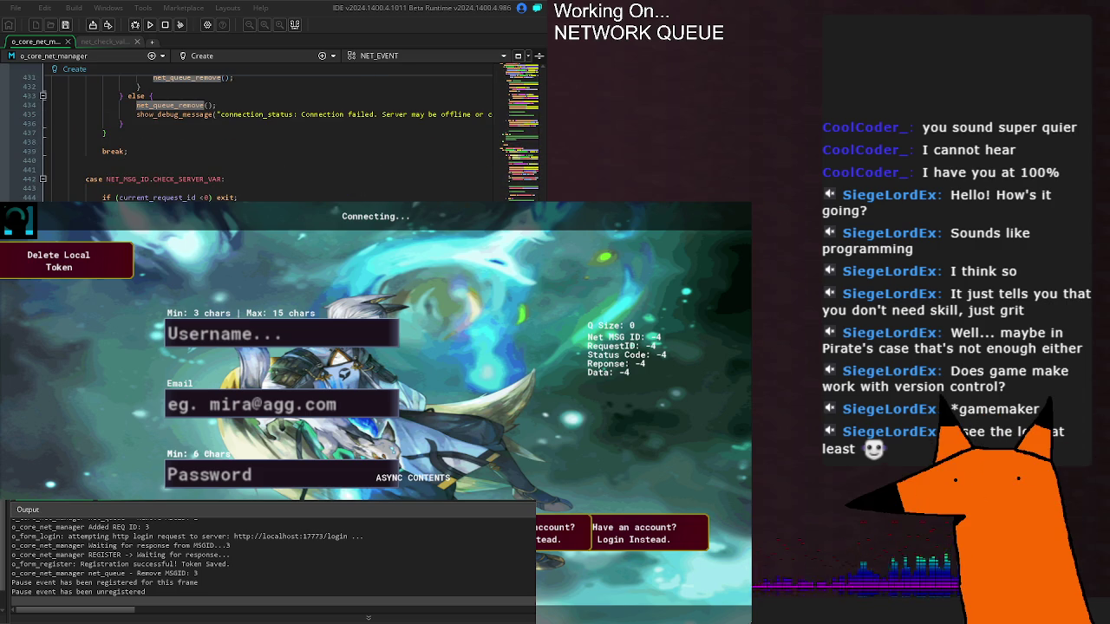
key("ctrl+v")
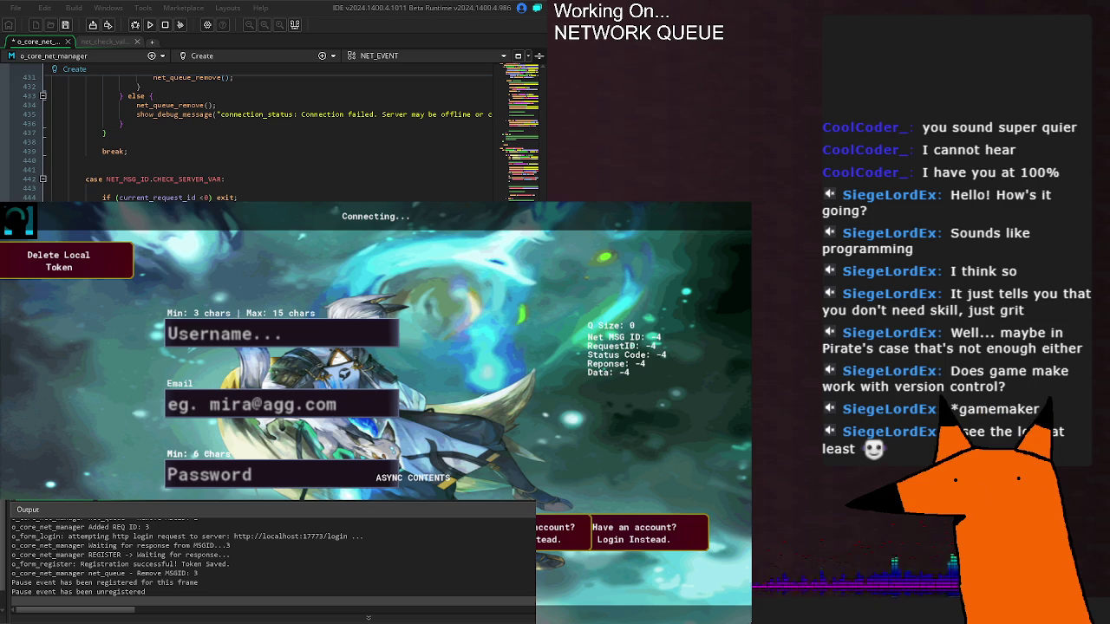
scroll(260, 139, "down", 2)
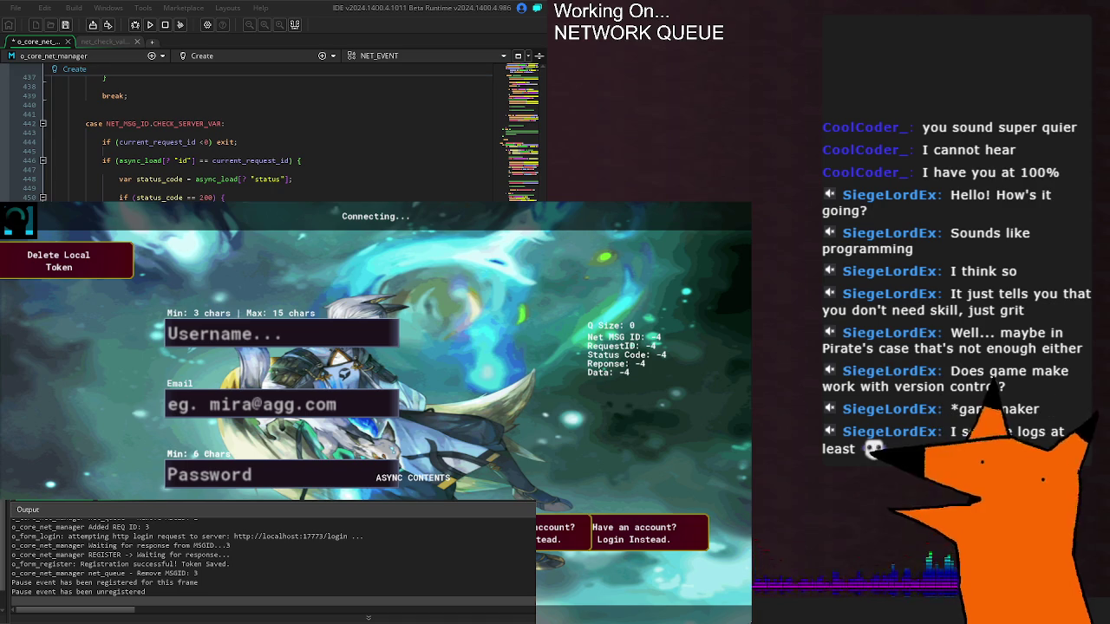
scroll(260, 138, "down", 4)
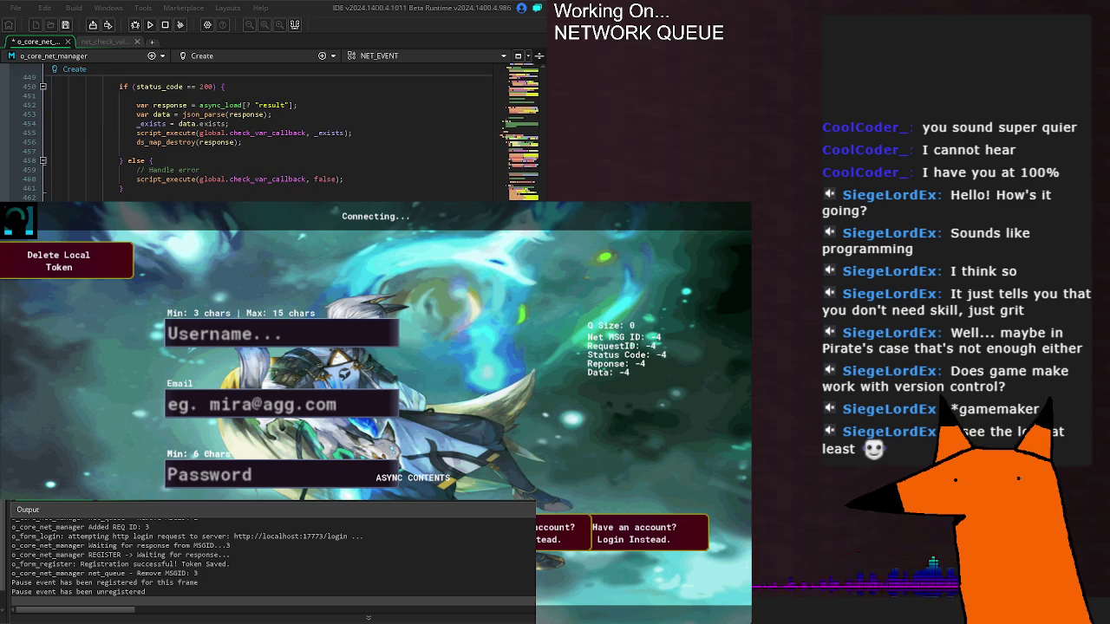
scroll(260, 139, "down", 4)
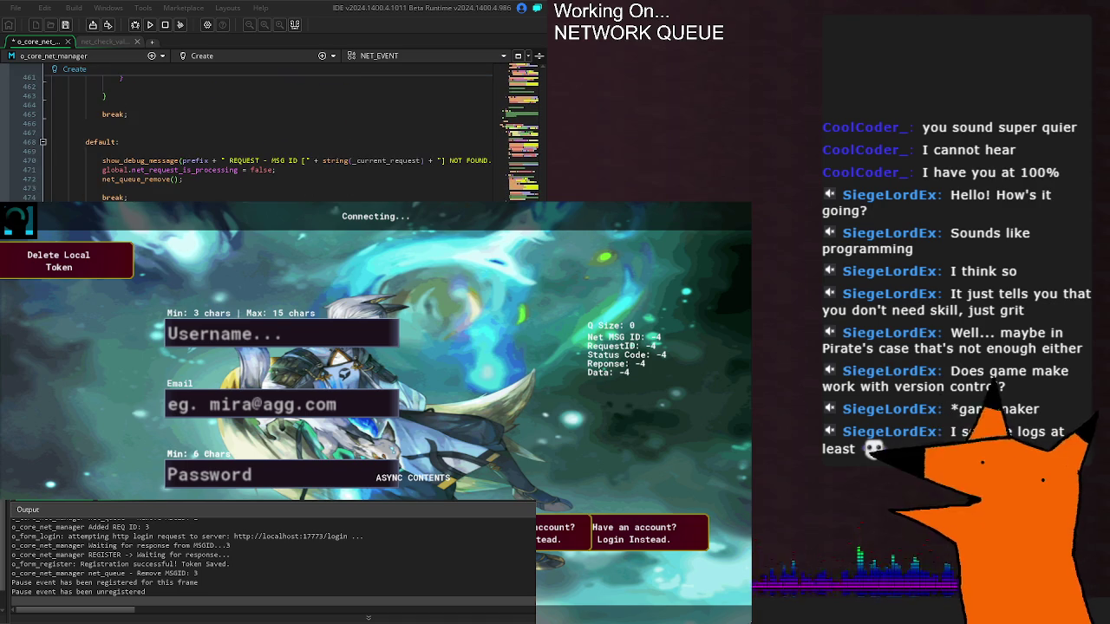
scroll(260, 139, "down", 4)
- Examine the Step event's queue-head read and net_request_is_processing check, then go to net_queue_do_request's definition
left_click(246, 163)
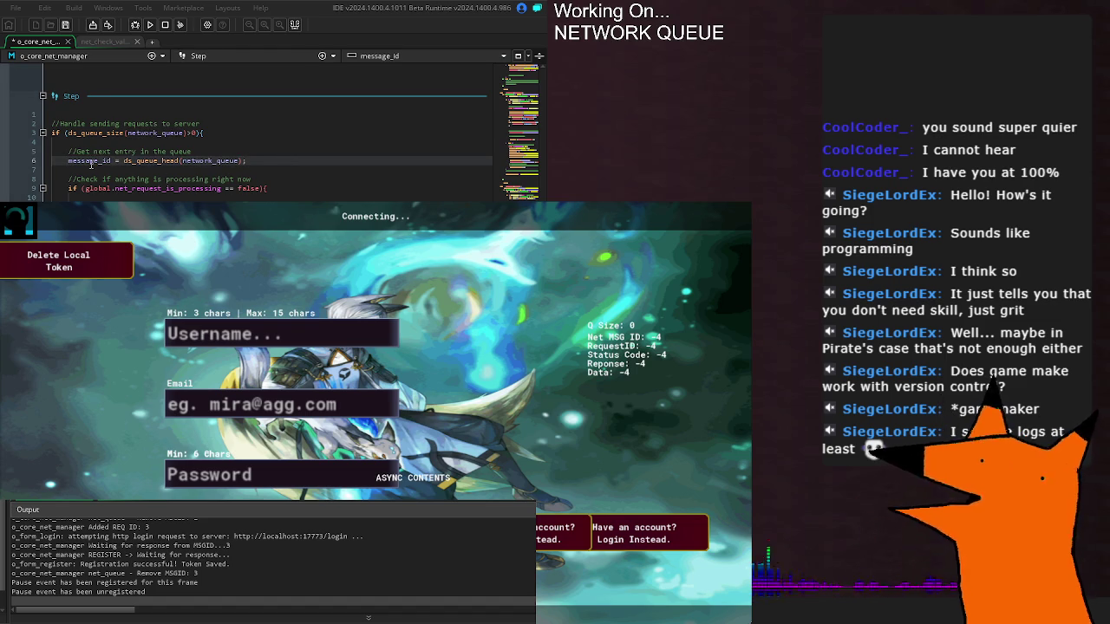
left_click_drag(112, 161, 80, 171)
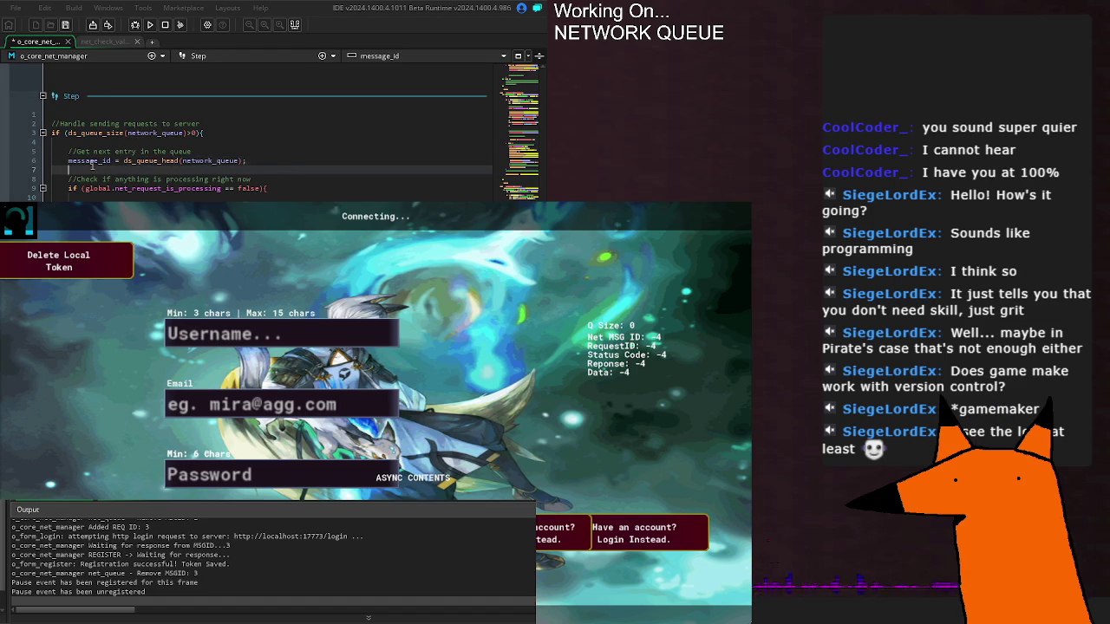
left_click(287, 189)
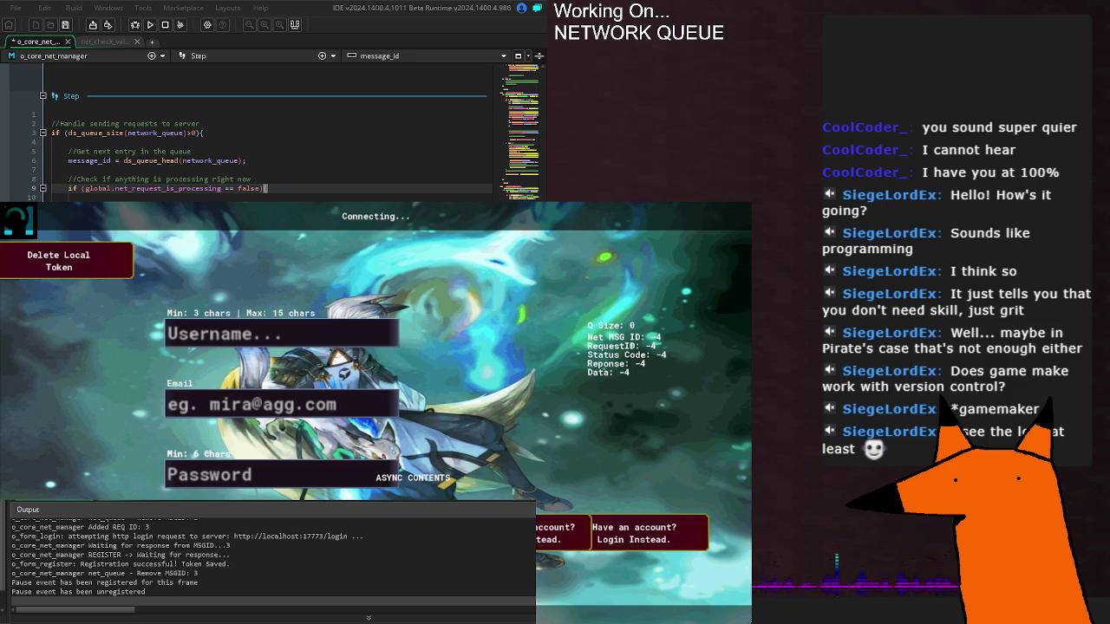
double_click(182, 189)
left_click(182, 189)
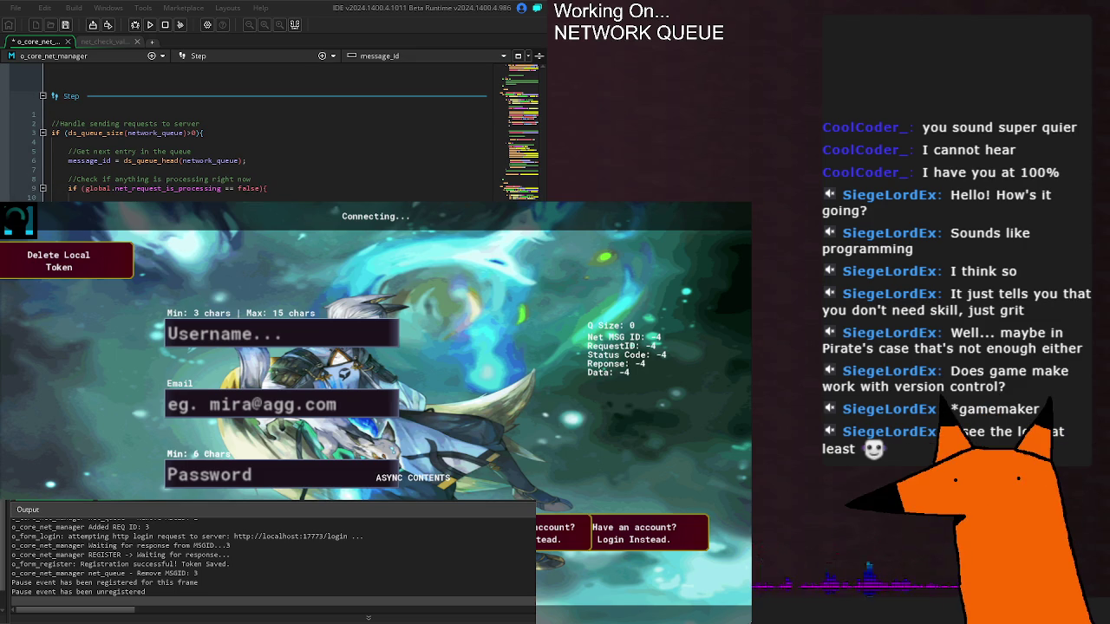
key("F12")
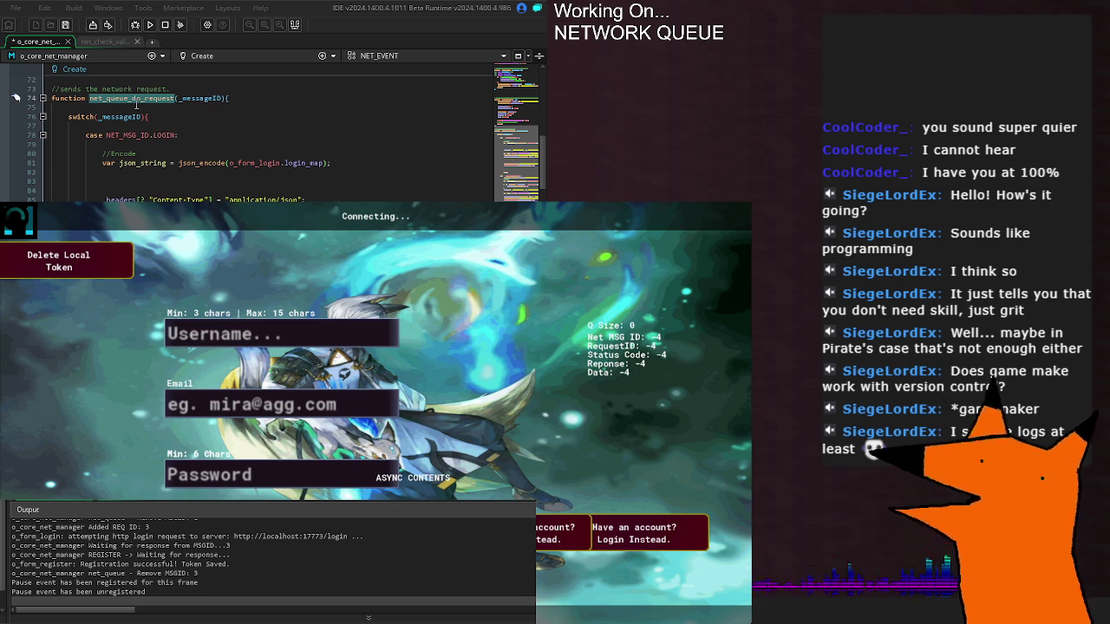
scroll(291, 191, "up", 6)
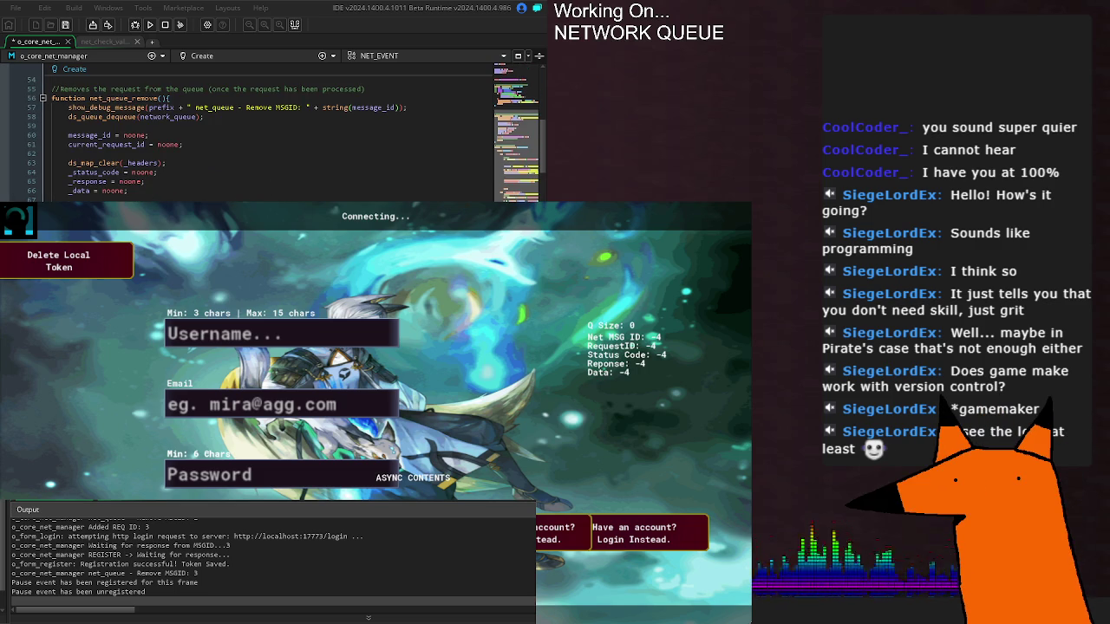
scroll(260, 139, "down", 2)
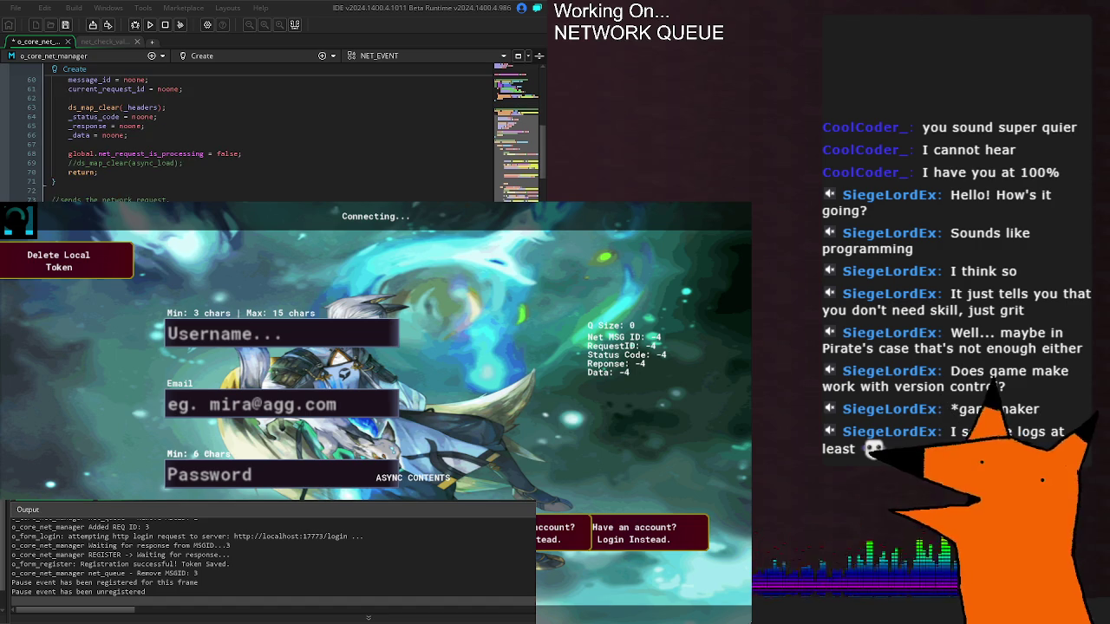
scroll(261, 139, "down", 2)
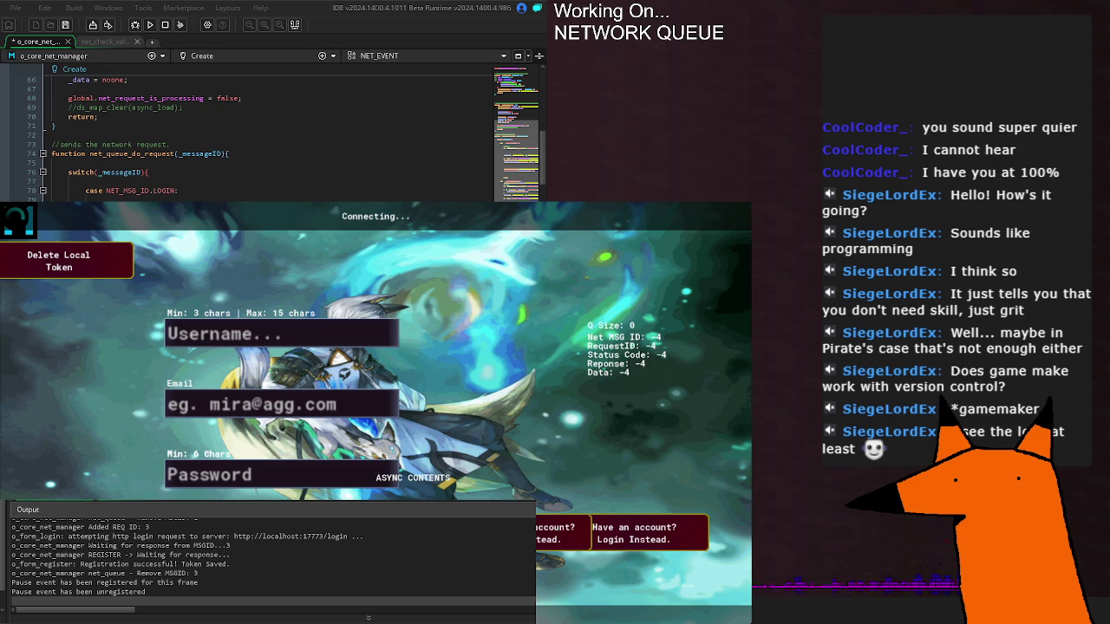
scroll(269, 134, "down", 10)
scroll(269, 134, "down", 9)
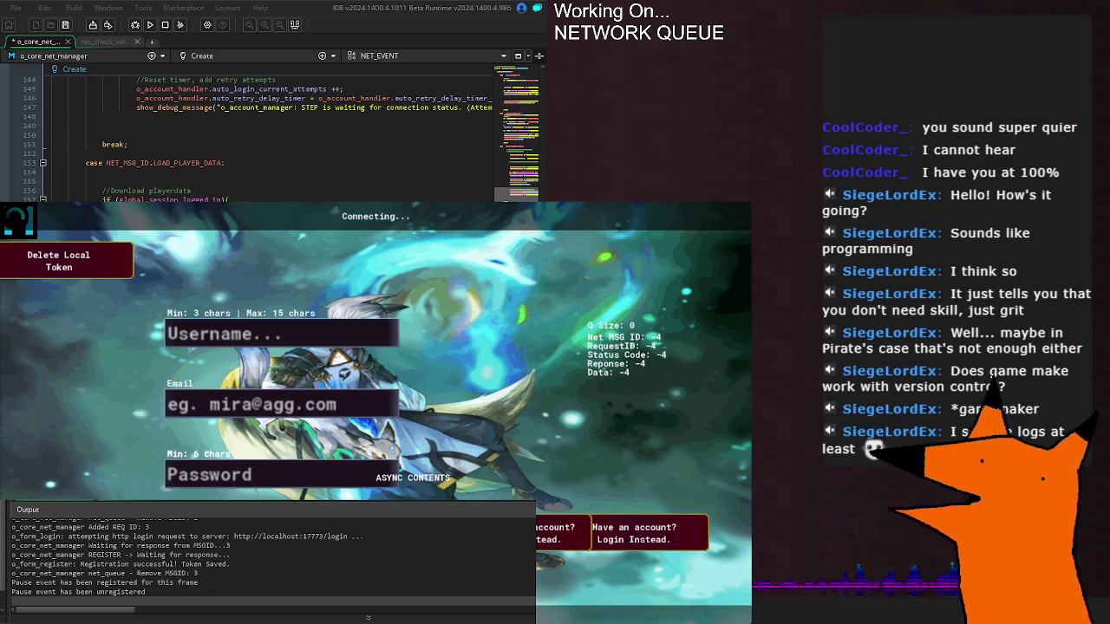
scroll(269, 134, "down", 6)
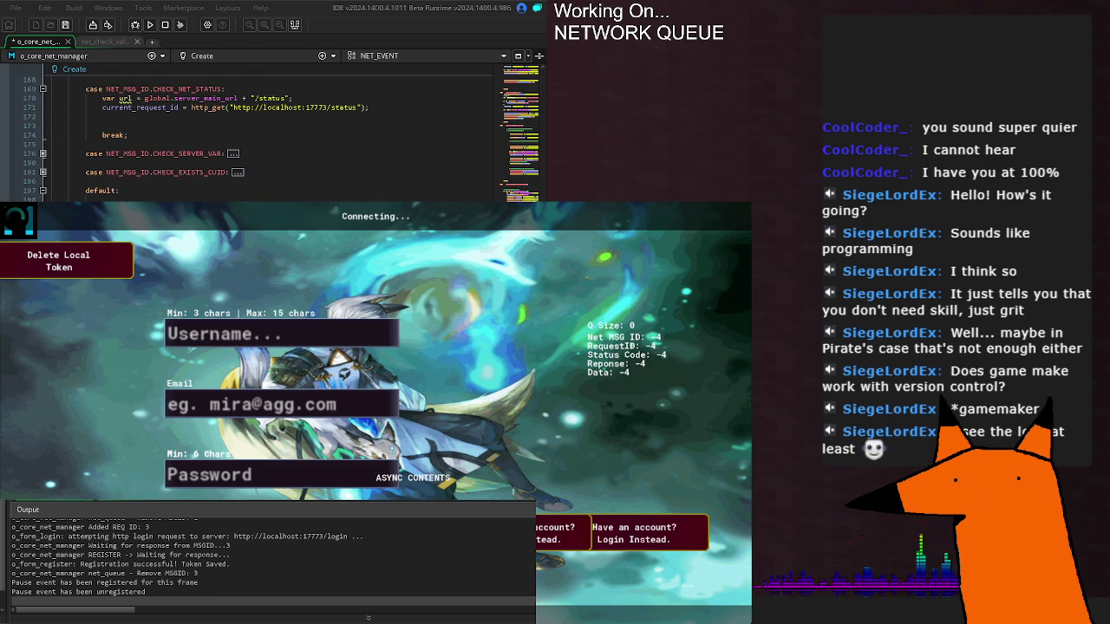
scroll(269, 134, "down", 3)
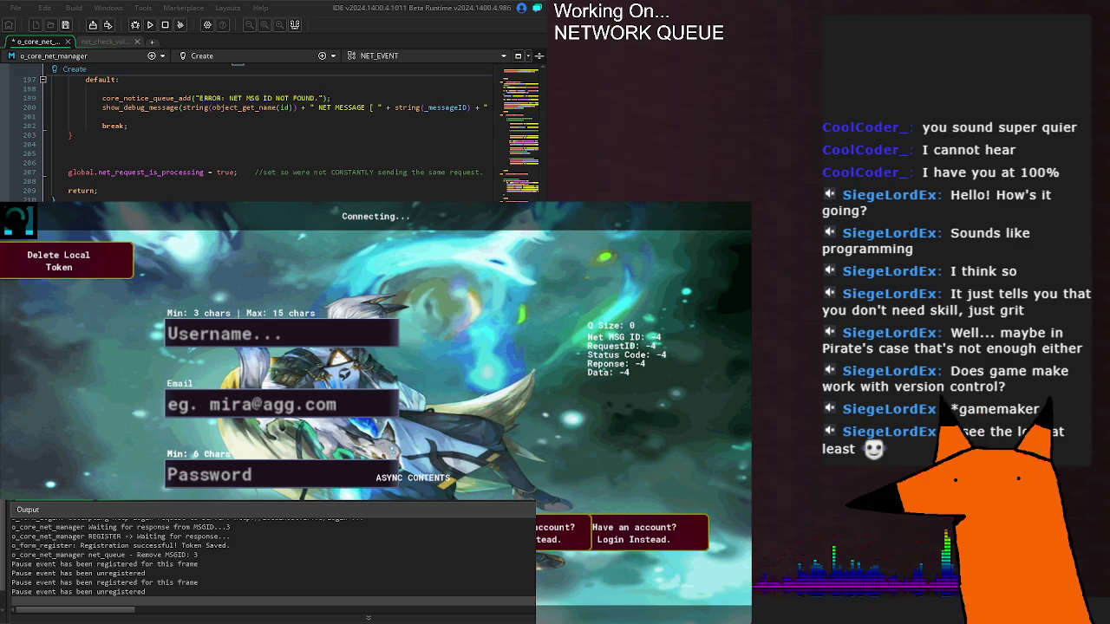
scroll(260, 130, "down", 10)
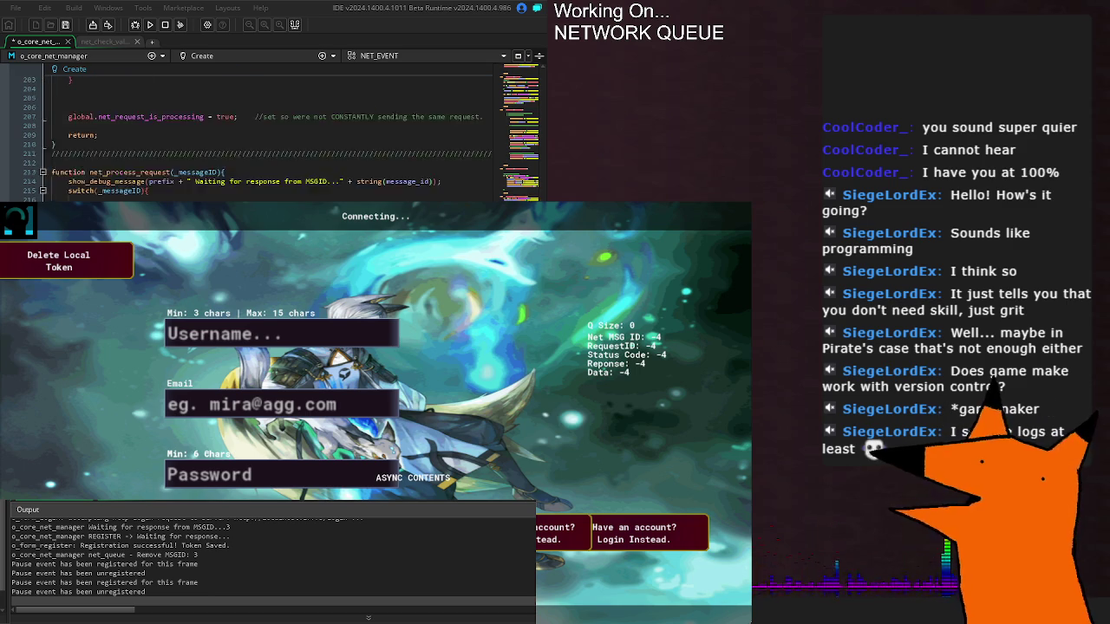
scroll(260, 131, "down", 10)
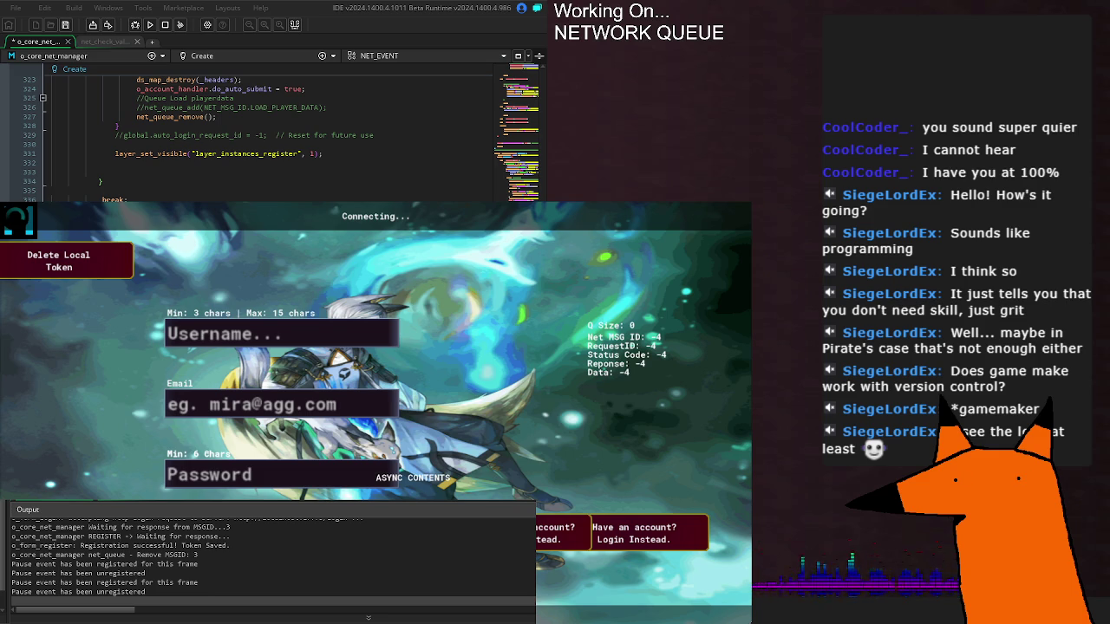
scroll(260, 139, "up", 6)
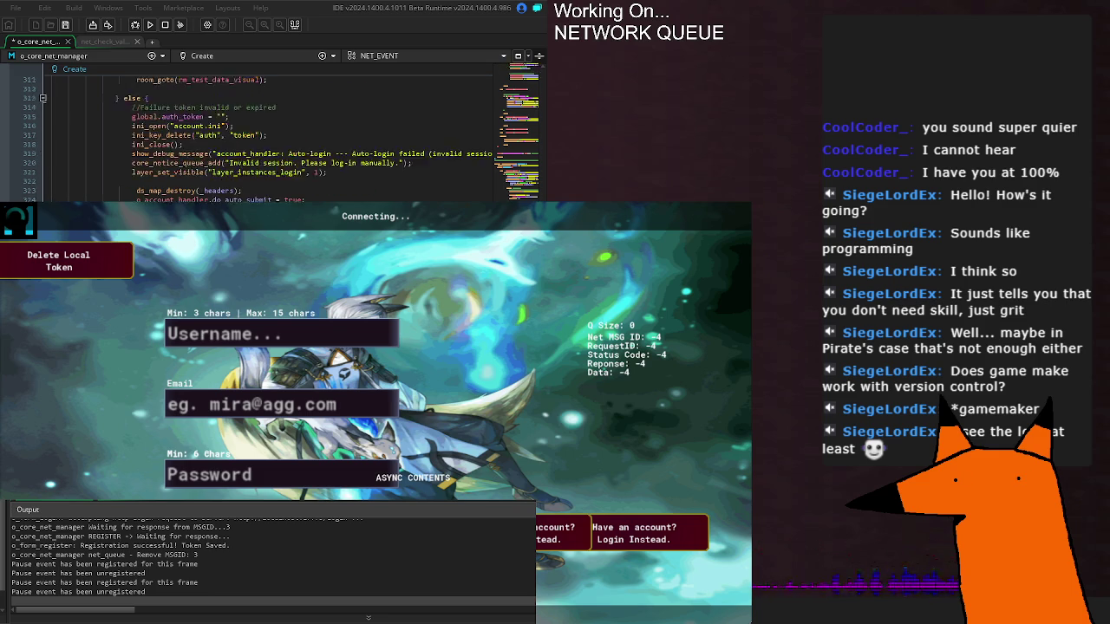
scroll(260, 139, "up", 10)
scroll(260, 138, "up", 18)
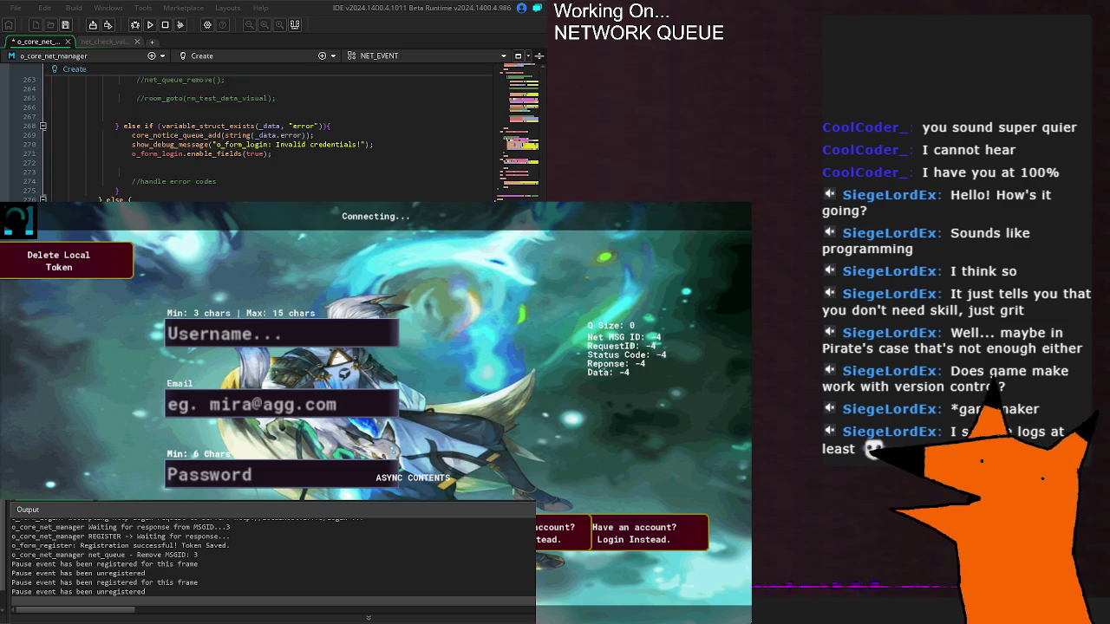
scroll(260, 138, "up", 2)
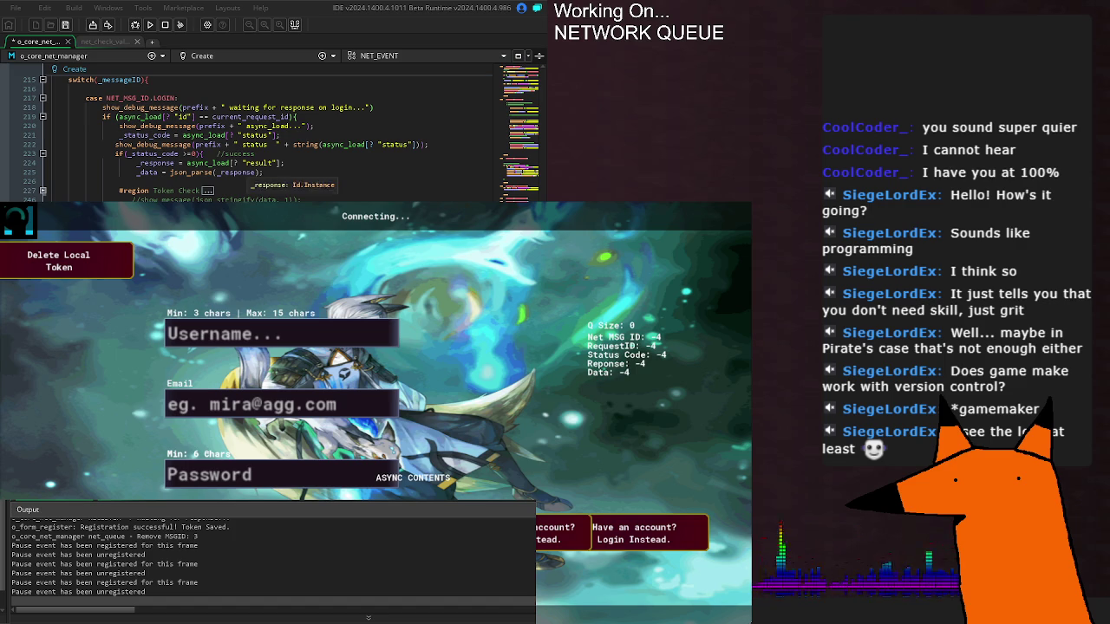
mouse_move(161, 144)
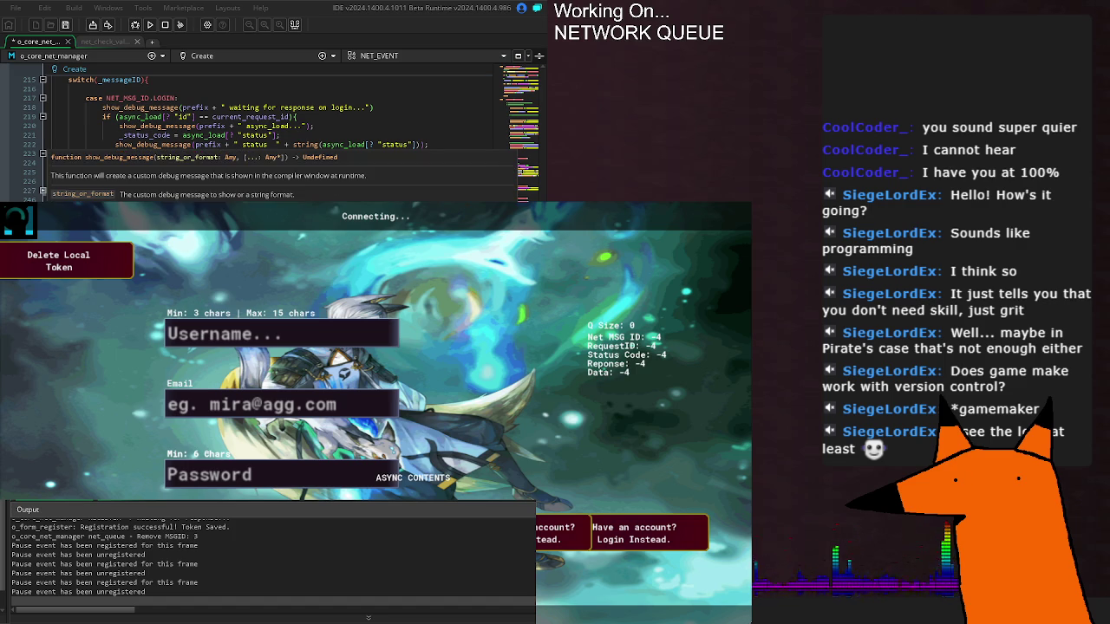
key("Up")
key("Down")
key("Down")
key("Down")
key("Down")
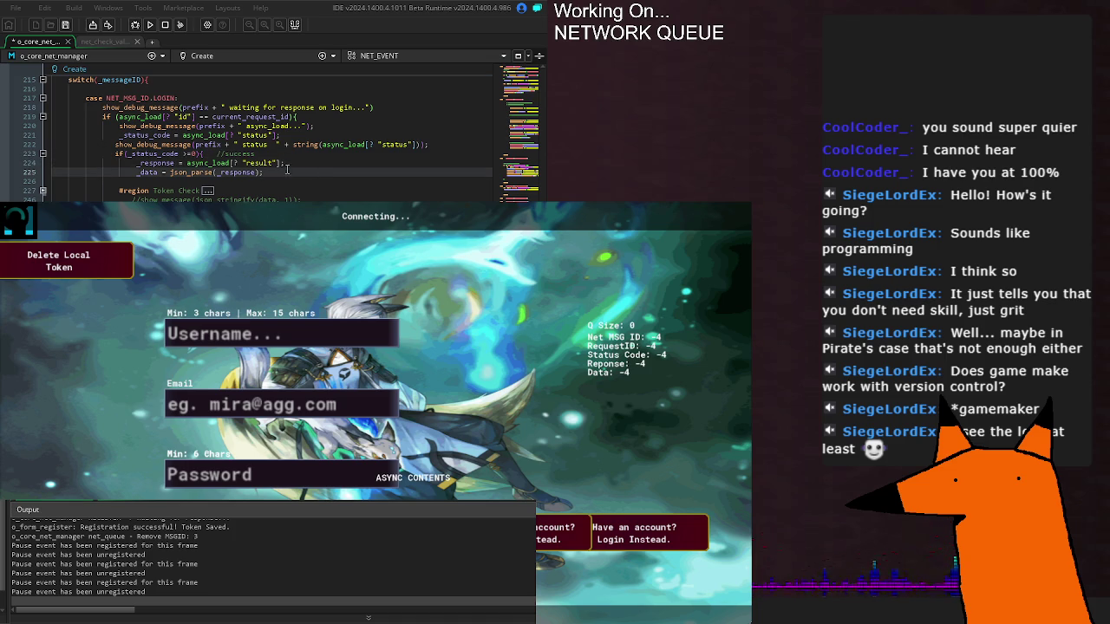
mouse_move(248, 121)
scroll(149, 136, "up", 15)
scroll(260, 134, "up", 14)
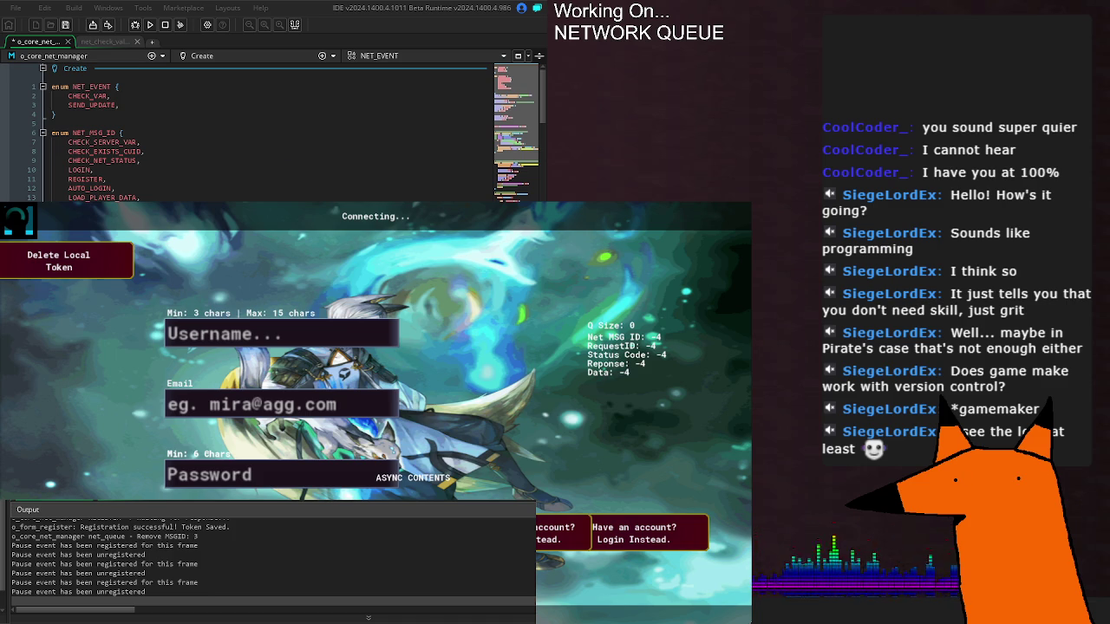
- Stop the running game and launch a fresh test build
scroll(260, 134, "down", 14)
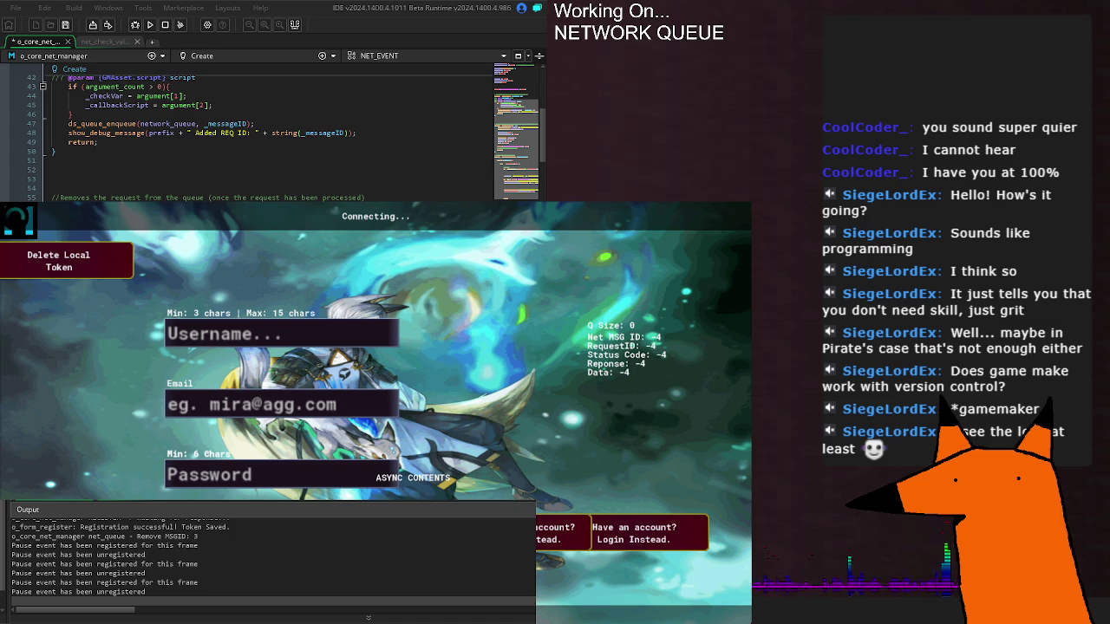
left_click(181, 24)
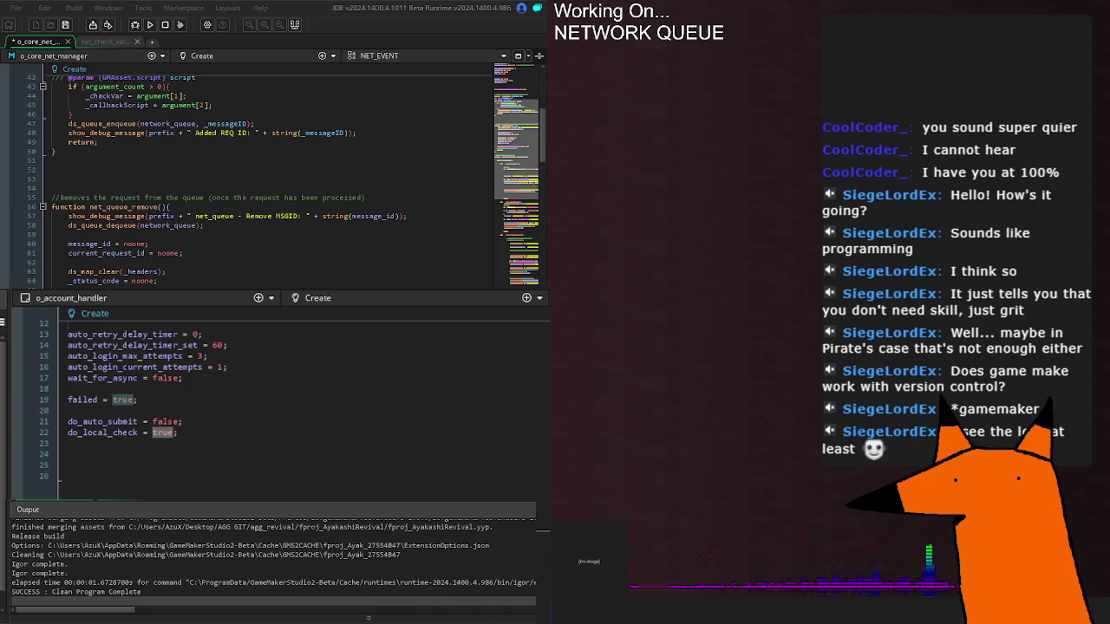
left_click(150, 25)
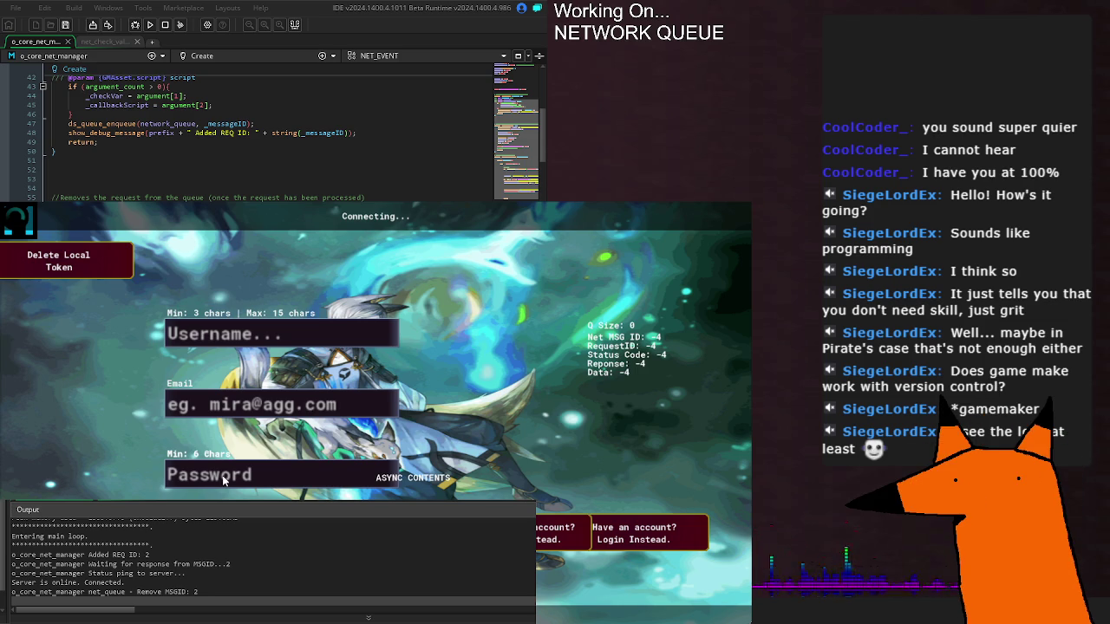
- Submit the login, highlight the registration response lines in Output, and switch to the server console
key("Return")
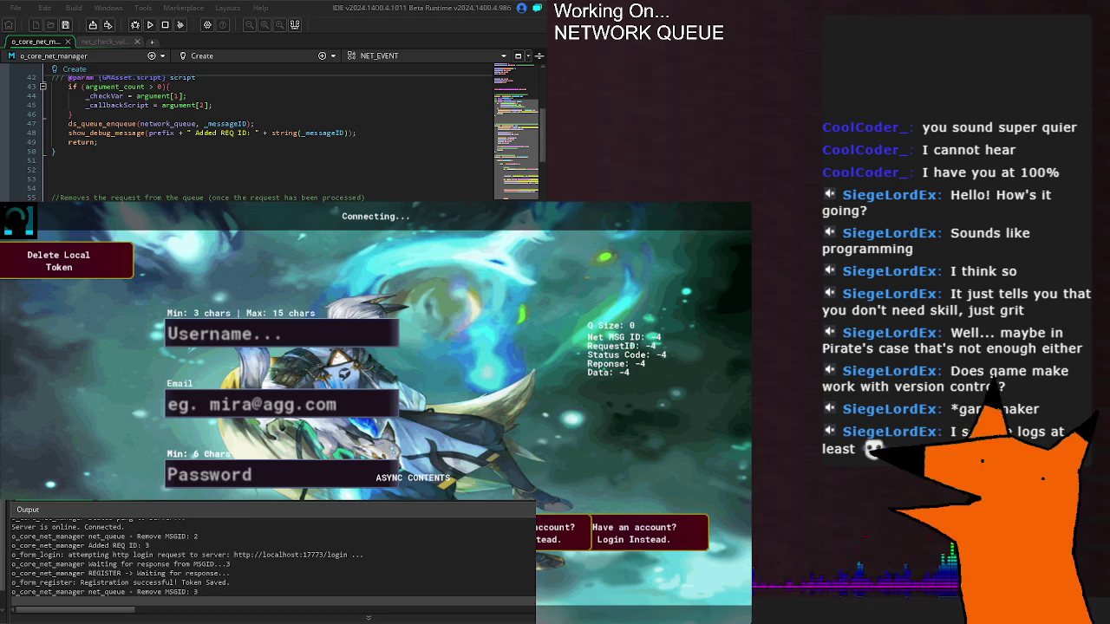
left_click_drag(86, 564, 177, 573)
left_click(177, 573)
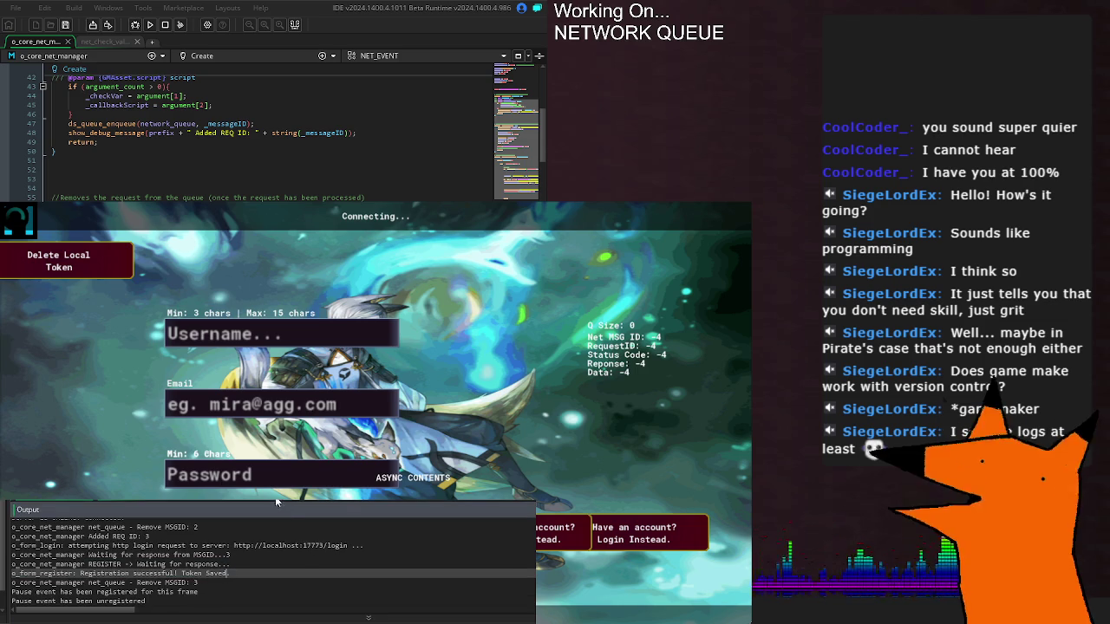
key("alt+Tab")
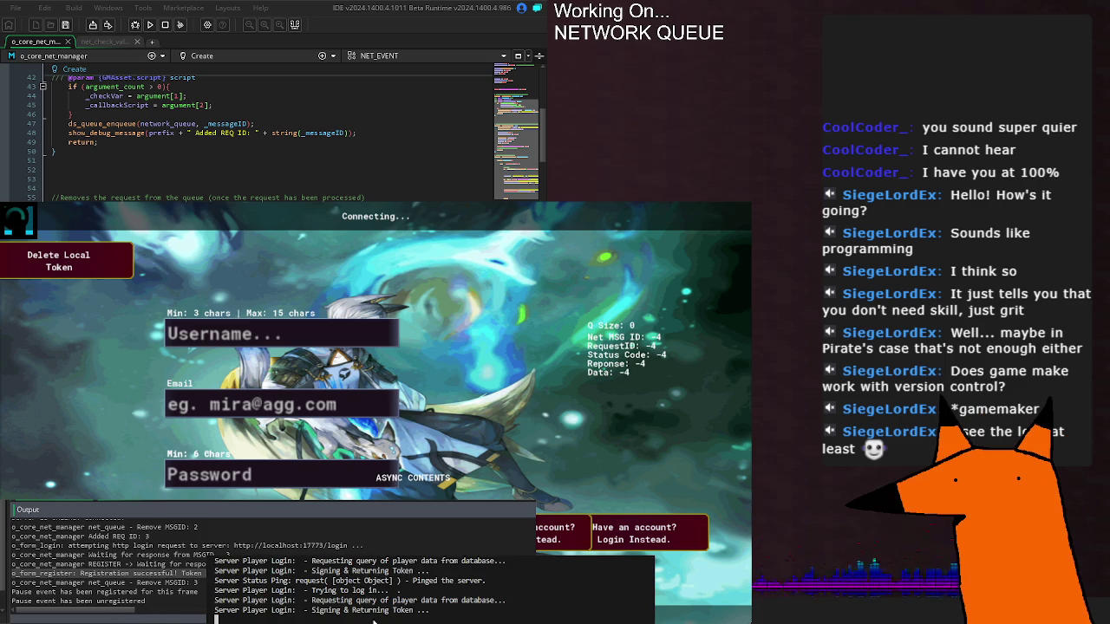
key("alt+Tab")
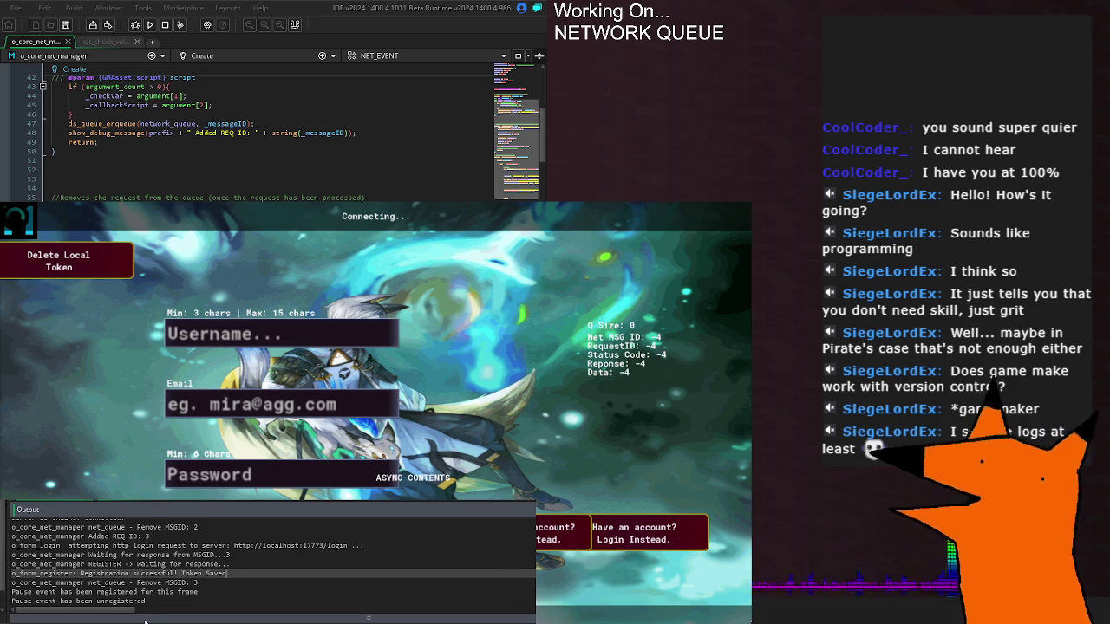
key("alt+Tab")
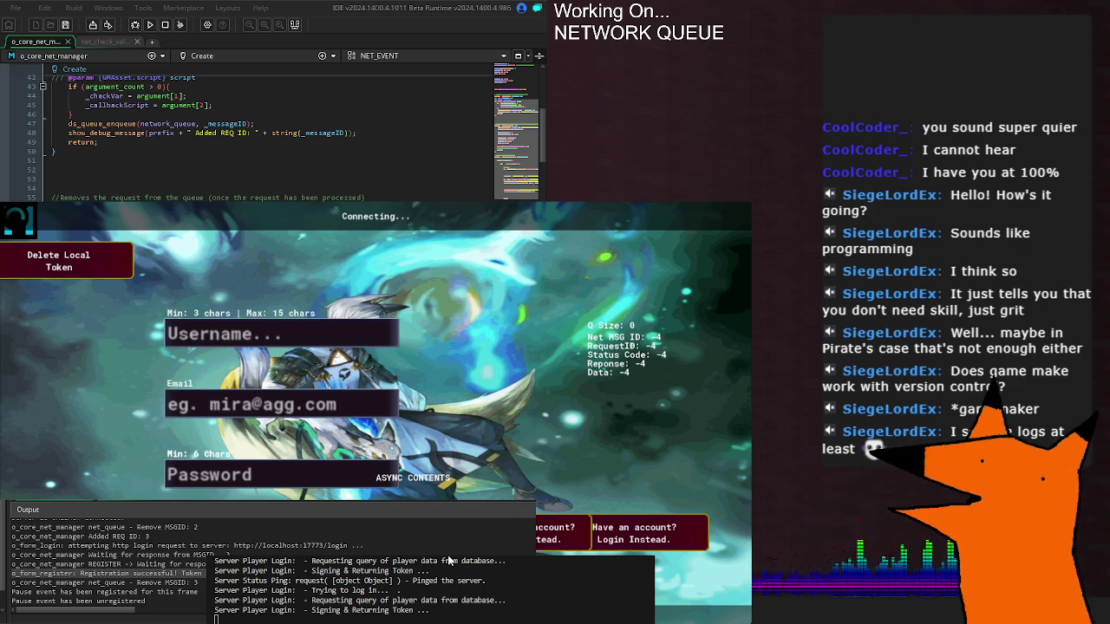
scroll(260, 139, "down", 12)
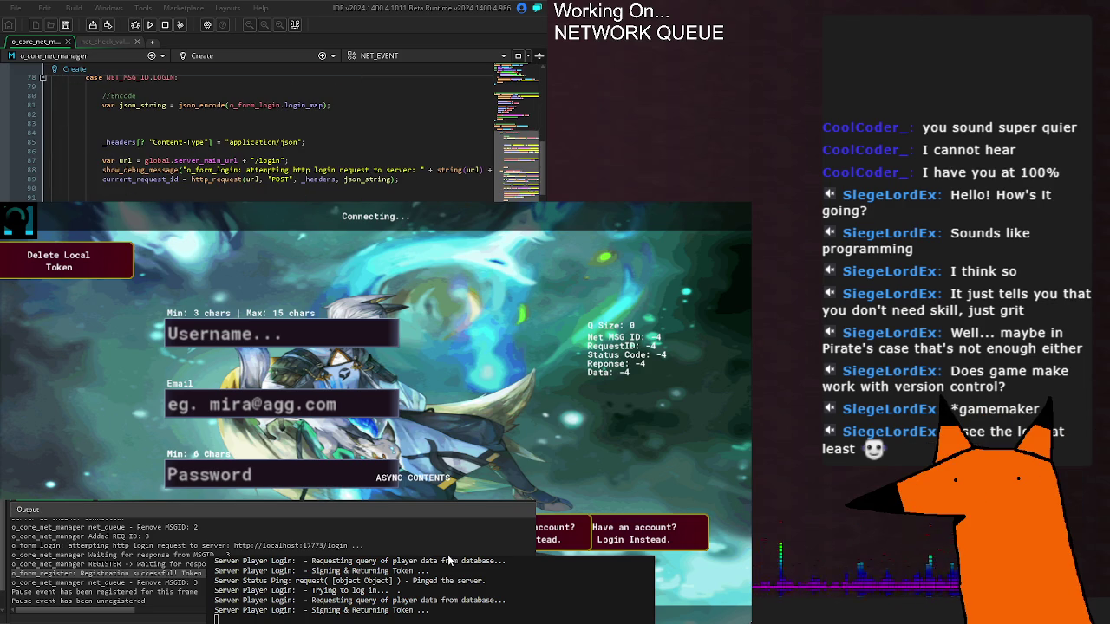
scroll(260, 139, "up", 2)
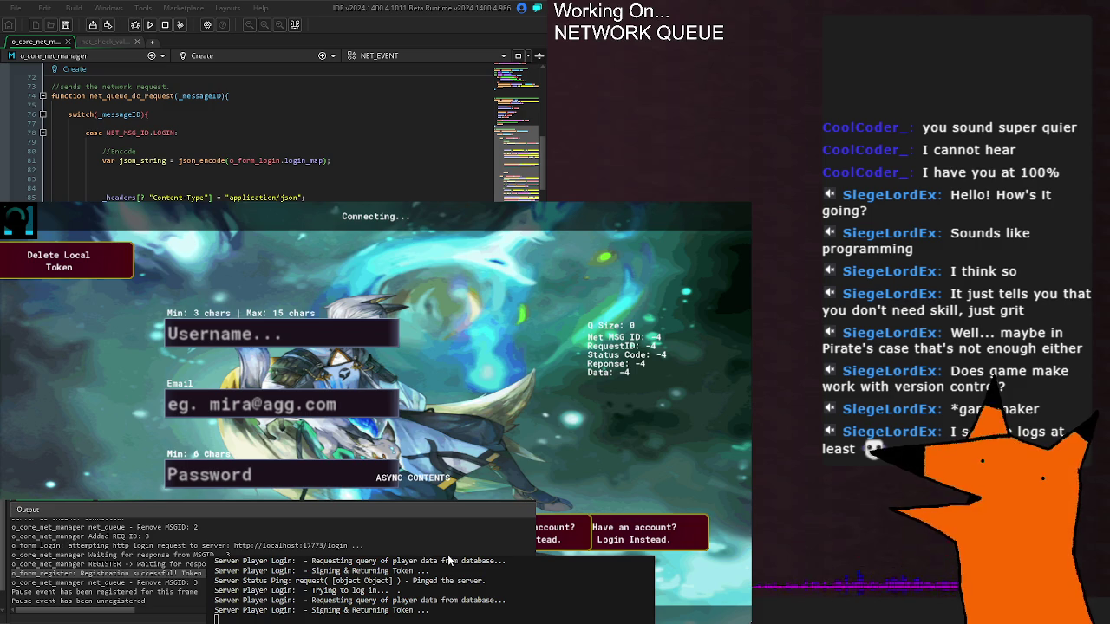
scroll(260, 139, "up", 12)
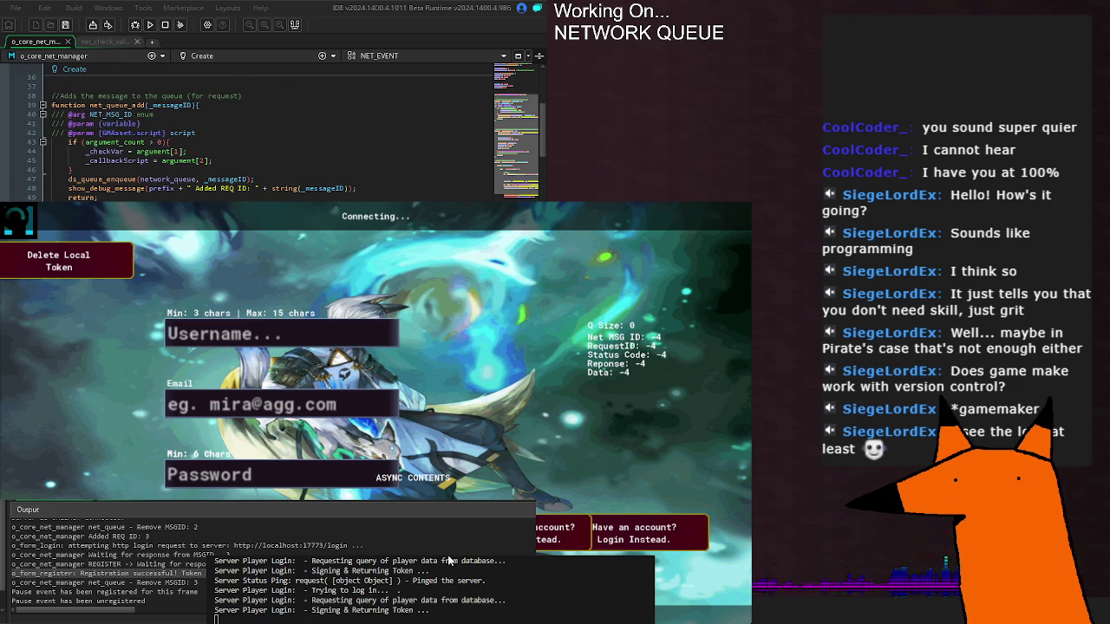
scroll(260, 138, "down", 12)
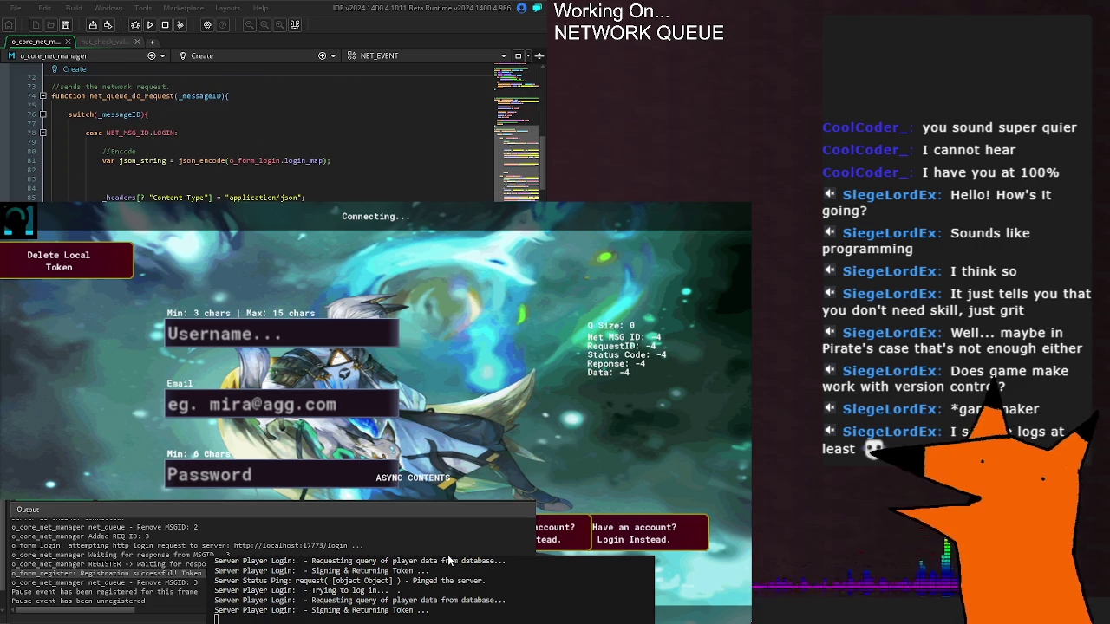
scroll(260, 139, "down", 12)
scroll(261, 139, "down", 12)
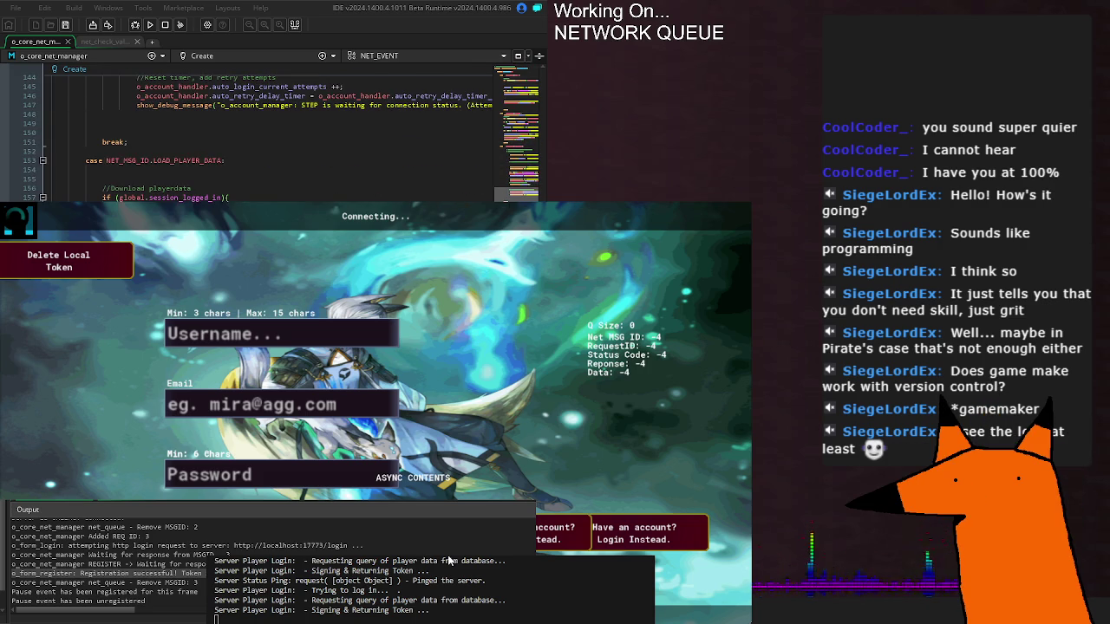
scroll(260, 139, "down", 2)
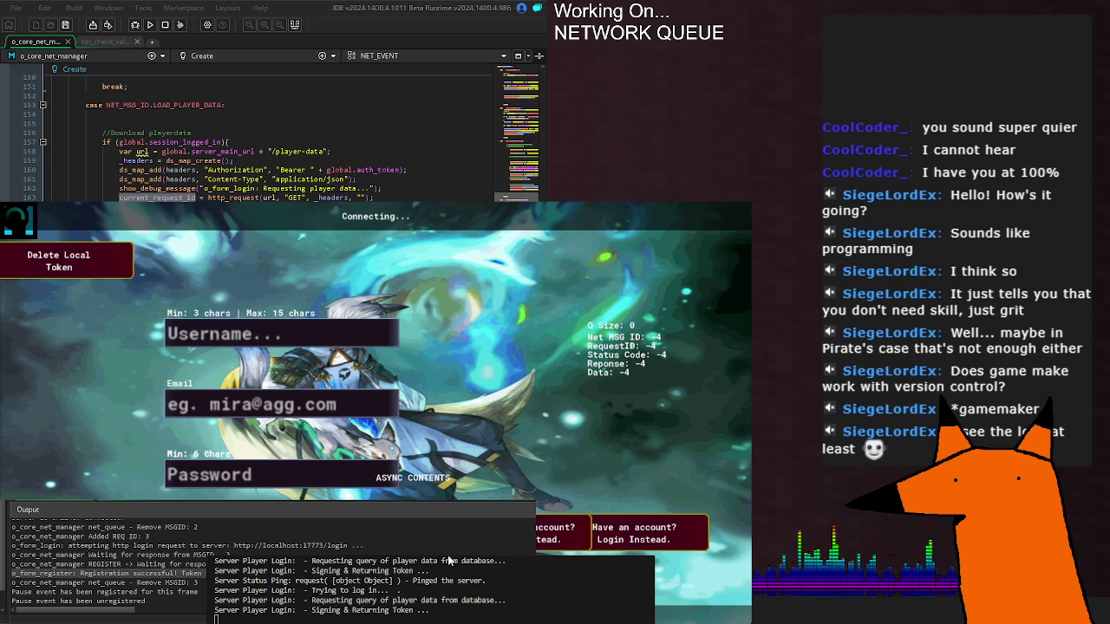
scroll(261, 139, "down", 20)
scroll(269, 134, "down", 20)
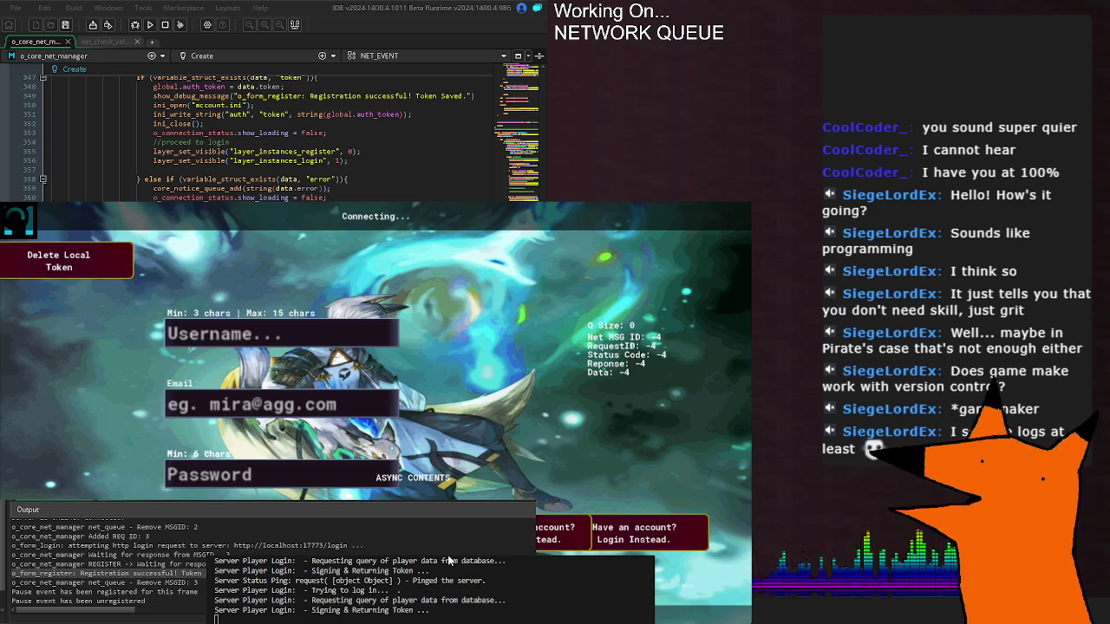
scroll(268, 135, "down", 12)
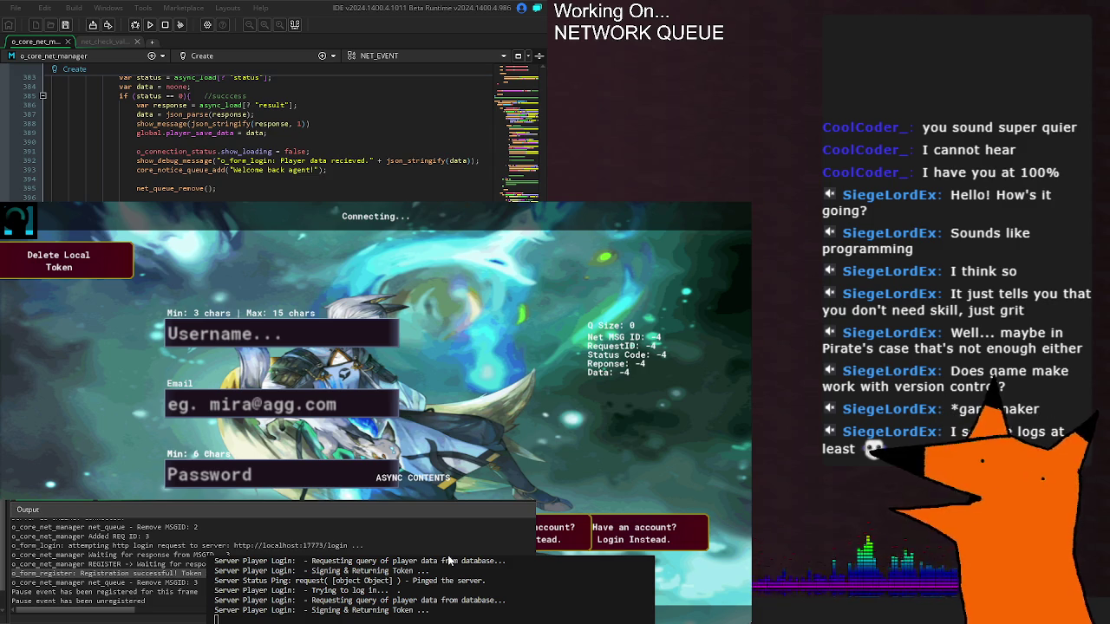
scroll(287, 139, "up", 10)
scroll(287, 139, "up", 6)
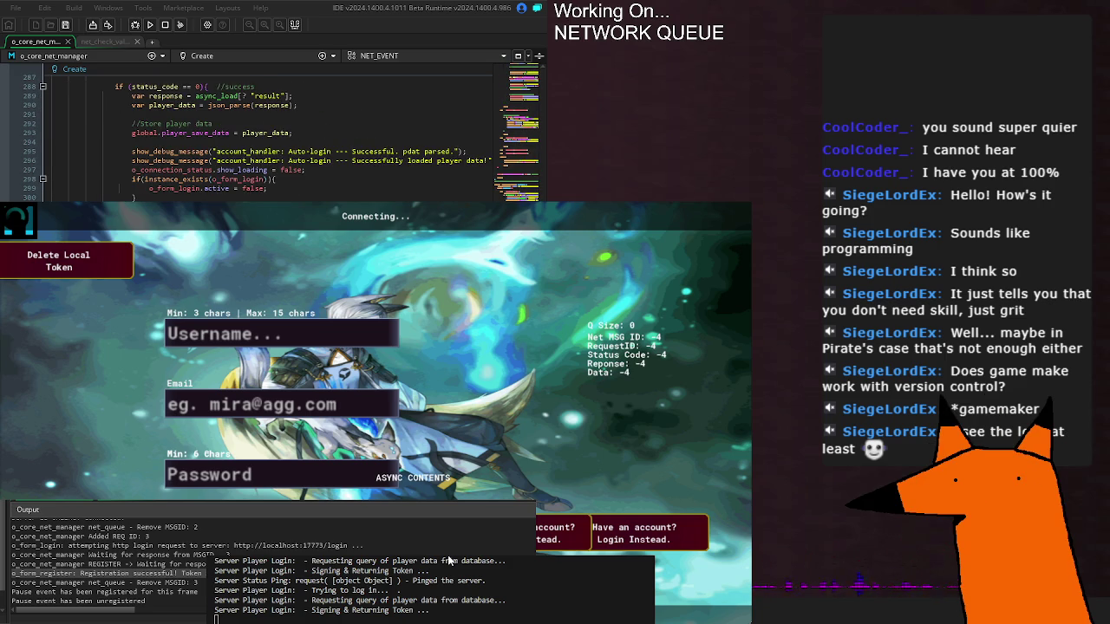
scroll(286, 139, "up", 1)
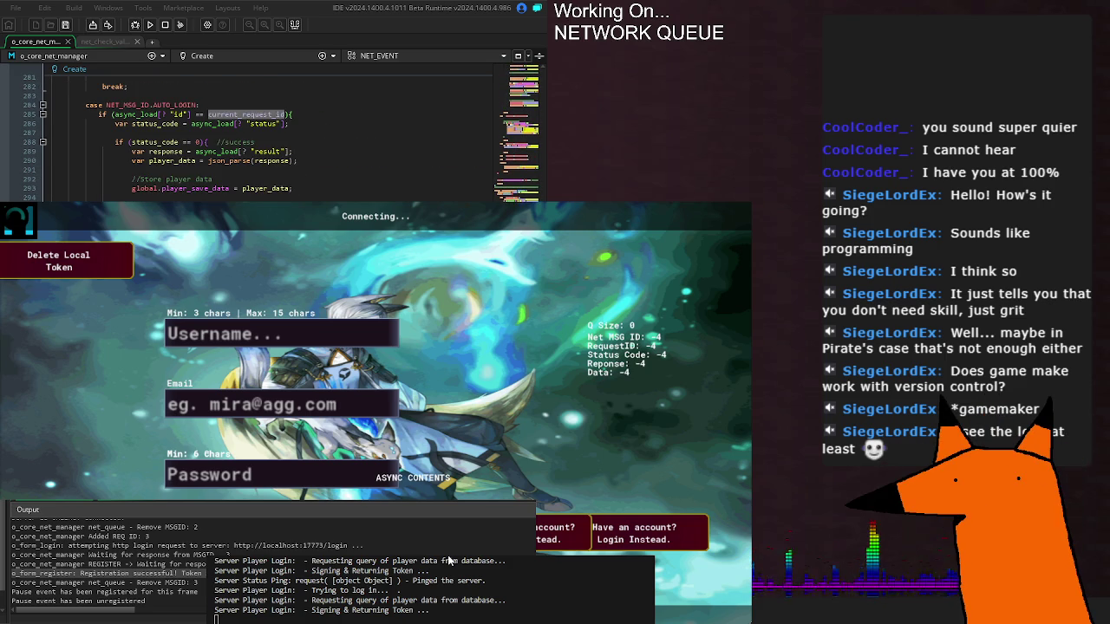
- Highlight the uses of current_request_id and status_code in the AUTO_LOGIN case
left_click(300, 116)
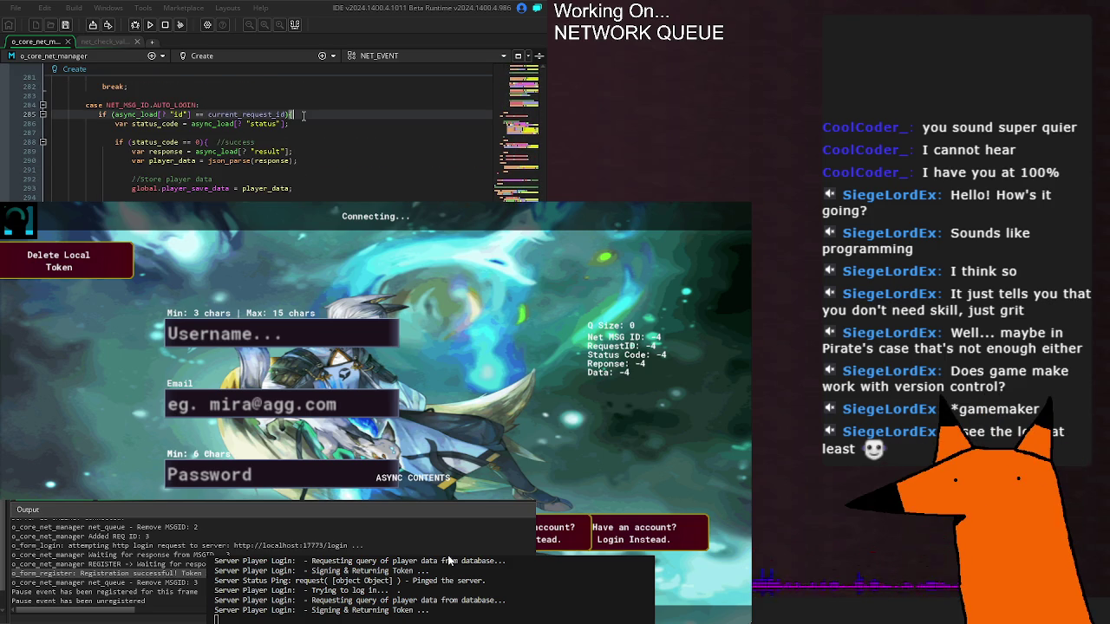
double_click(252, 114)
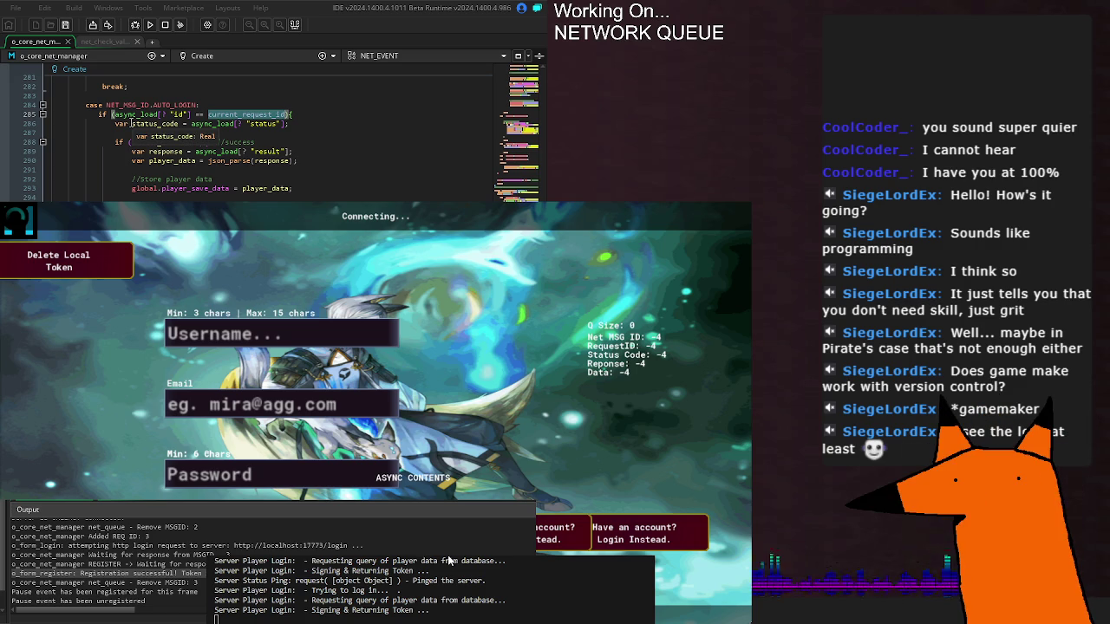
left_click(131, 123)
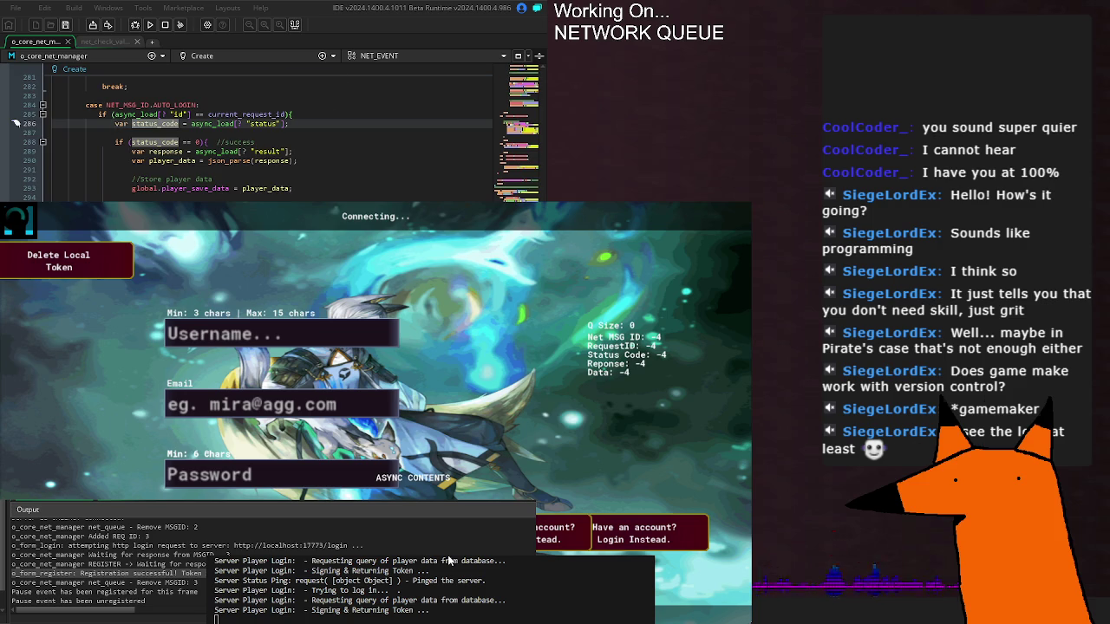
scroll(135, 170, "up", 20)
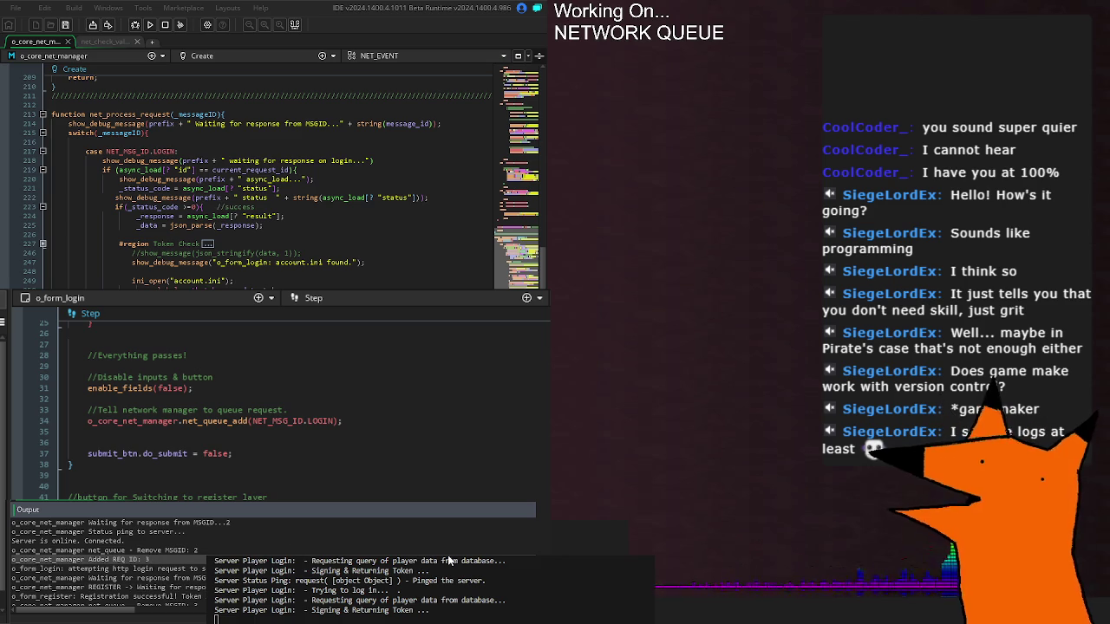
scroll(260, 174, "up", 10)
scroll(260, 174, "up", 20)
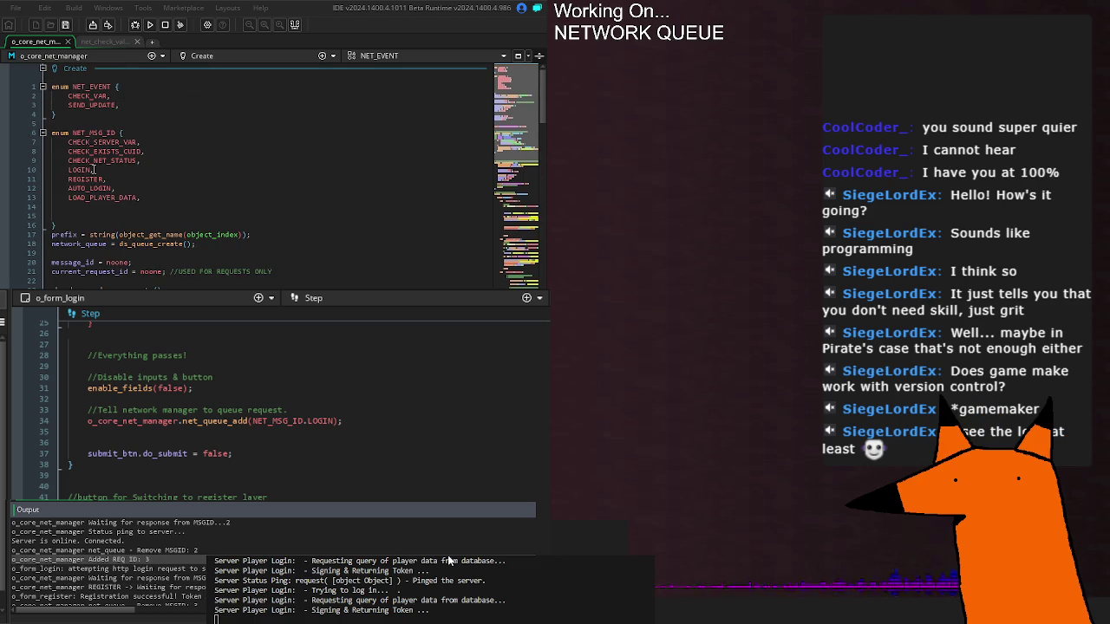
left_click(103, 141)
left_click(103, 152)
left_click(97, 160)
left_click(82, 170)
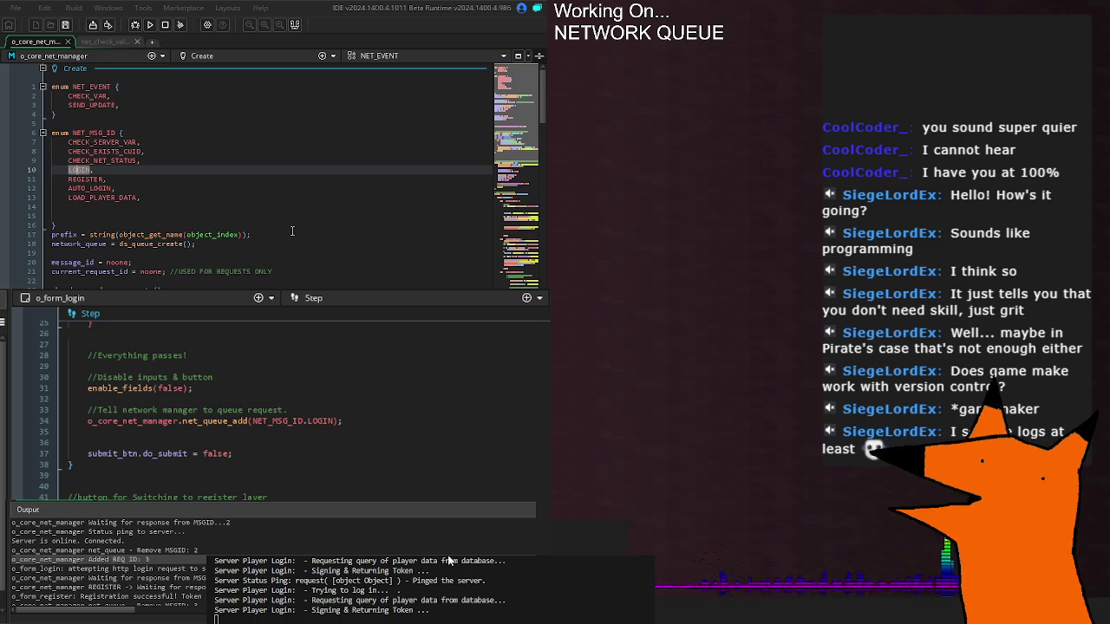
scroll(293, 230, "down", 10)
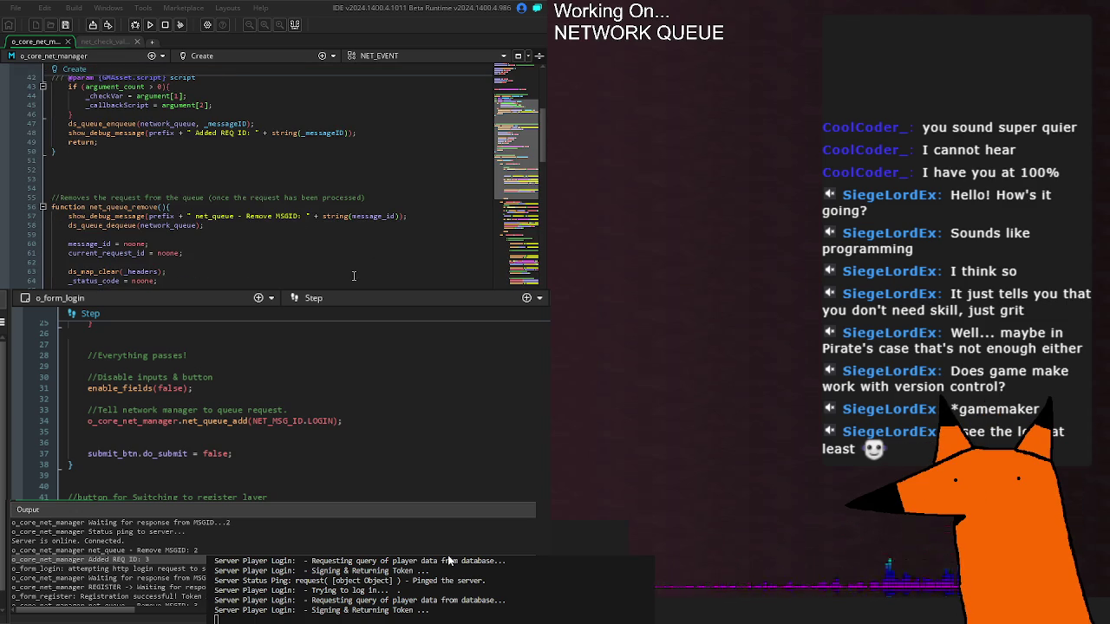
scroll(340, 276, "down", 6)
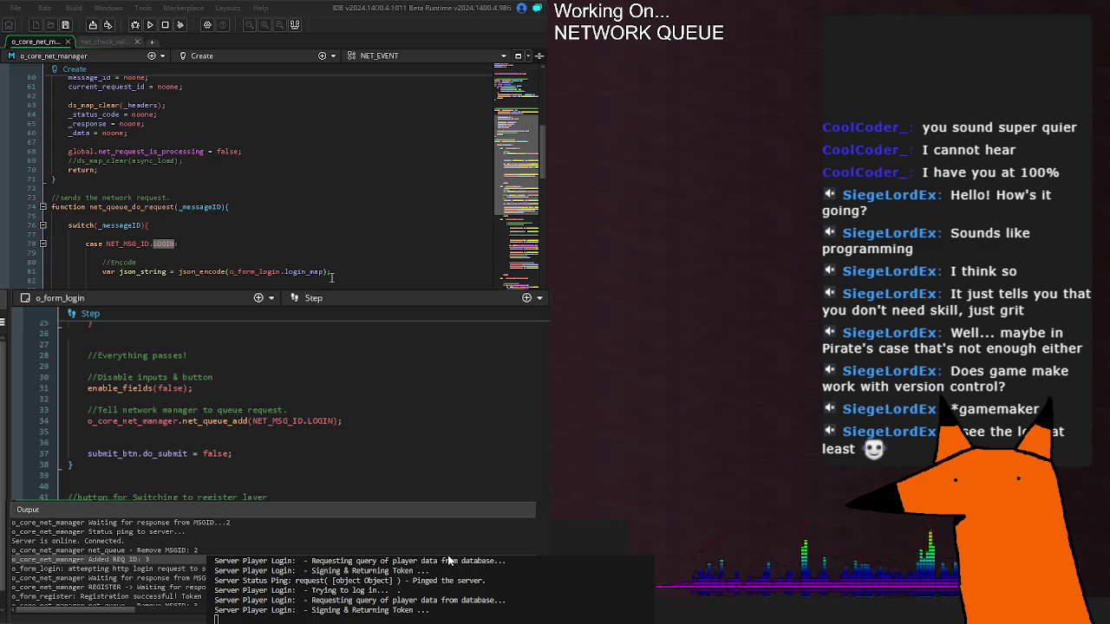
scroll(323, 277, "down", 20)
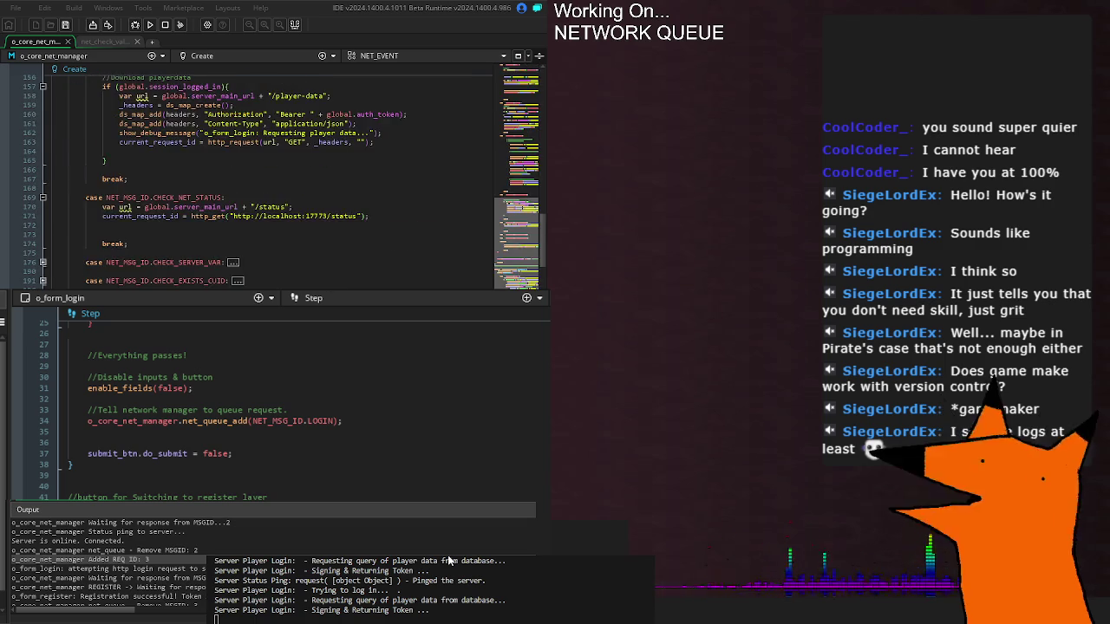
scroll(260, 173, "up", 6)
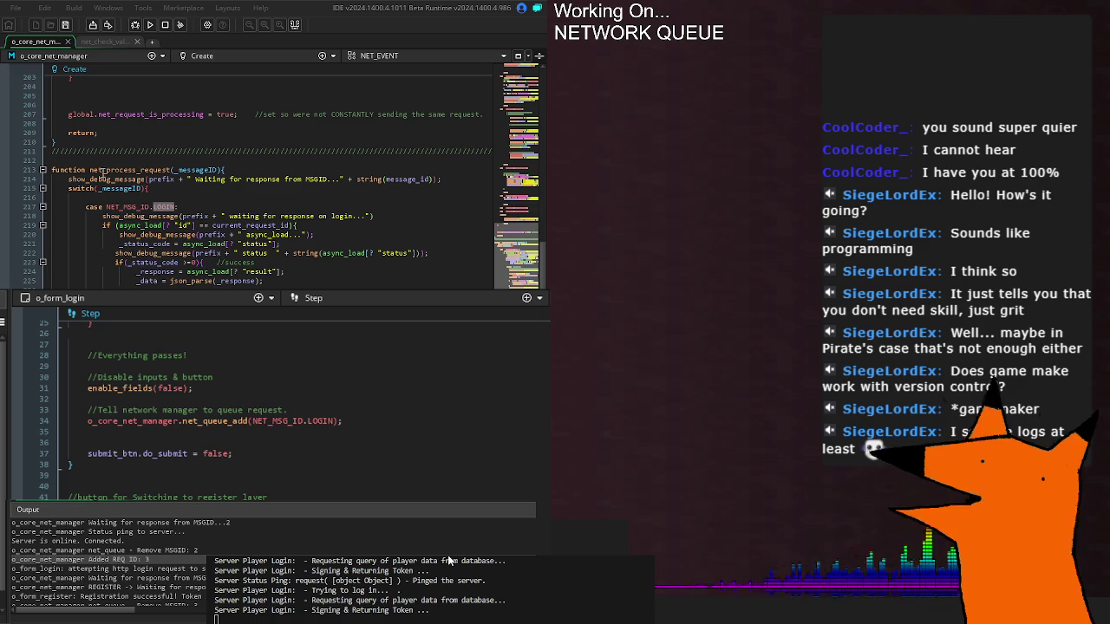
double_click(200, 170)
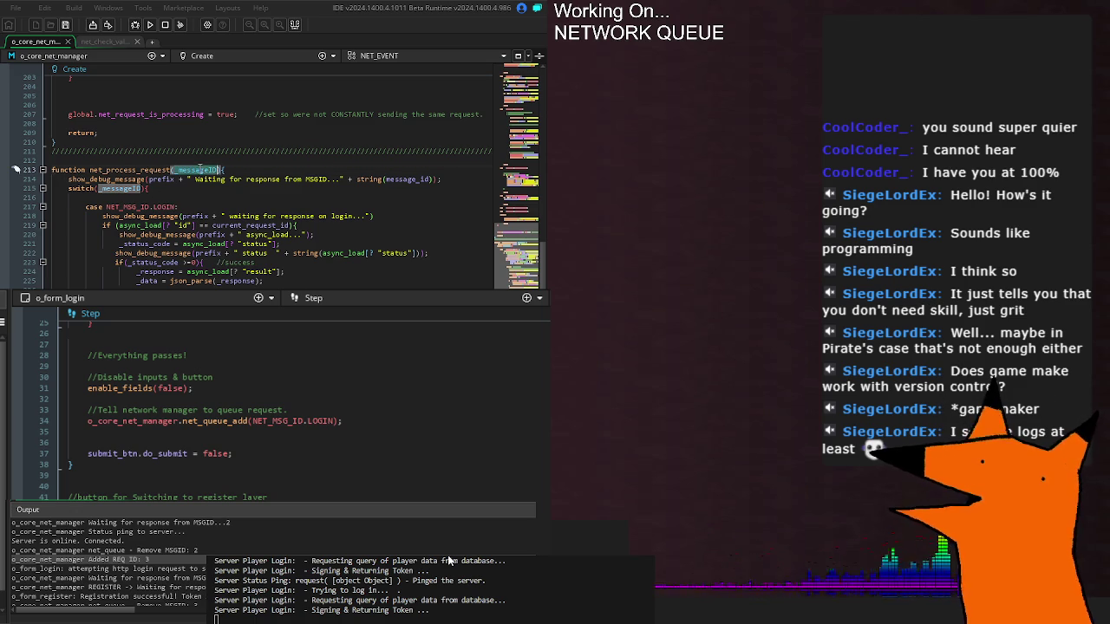
double_click(416, 180)
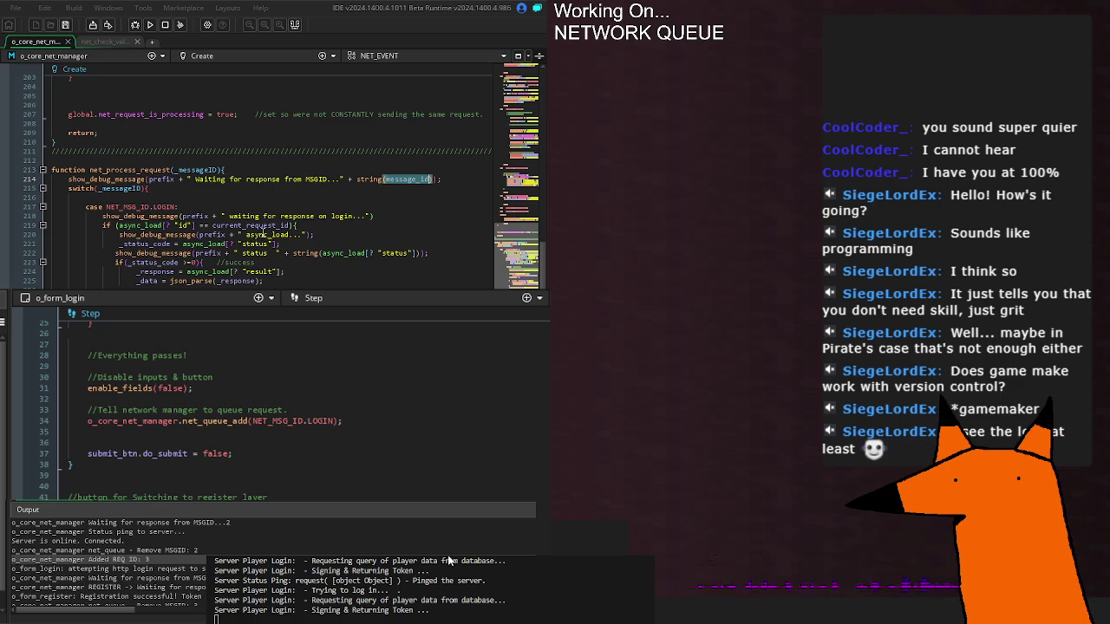
scroll(350, 226, "down", 4)
- Scroll to net_process_request, inspect message_id and _messageID, and place the caret on the LOGIN case
scroll(350, 233, "down", 10)
scroll(334, 251, "down", 20)
scroll(334, 252, "down", 20)
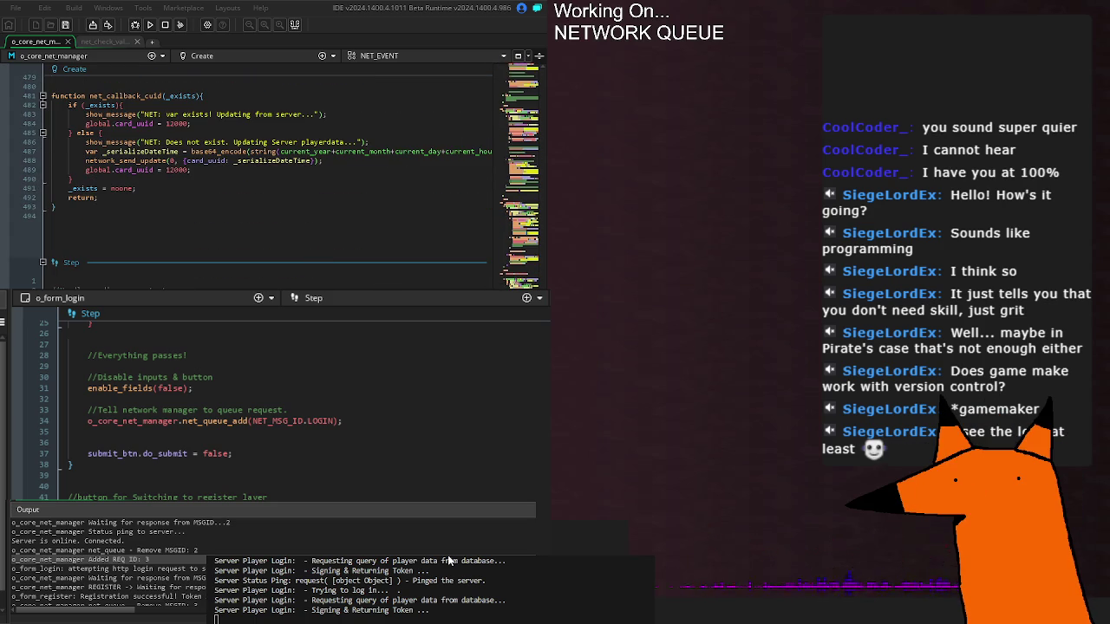
scroll(261, 173, "up", 20)
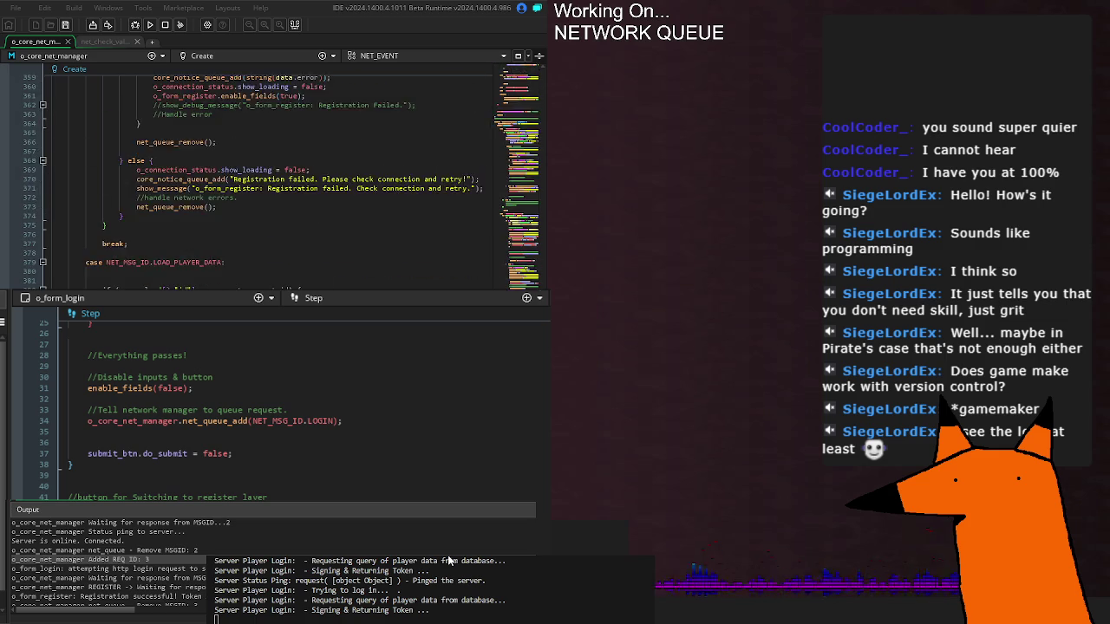
scroll(260, 173, "up", 20)
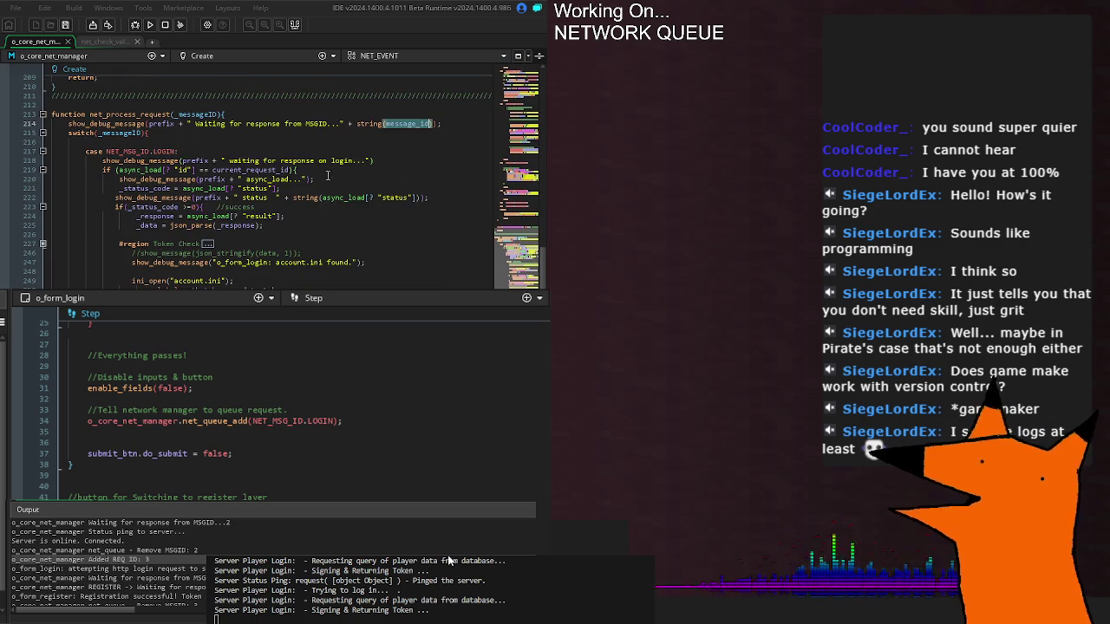
mouse_move(396, 131)
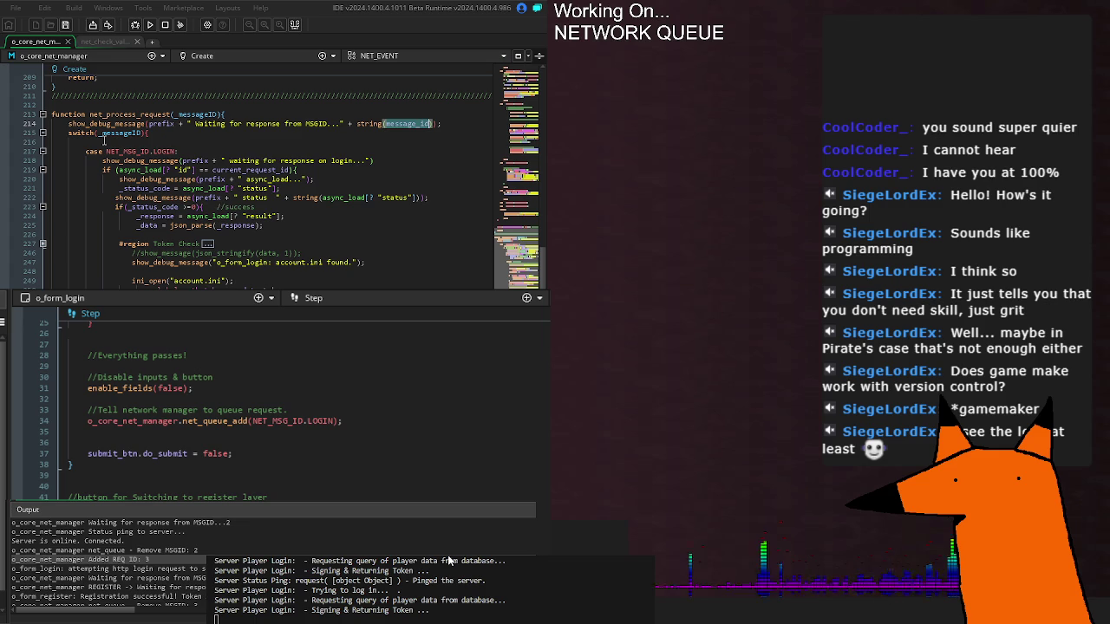
mouse_move(124, 135)
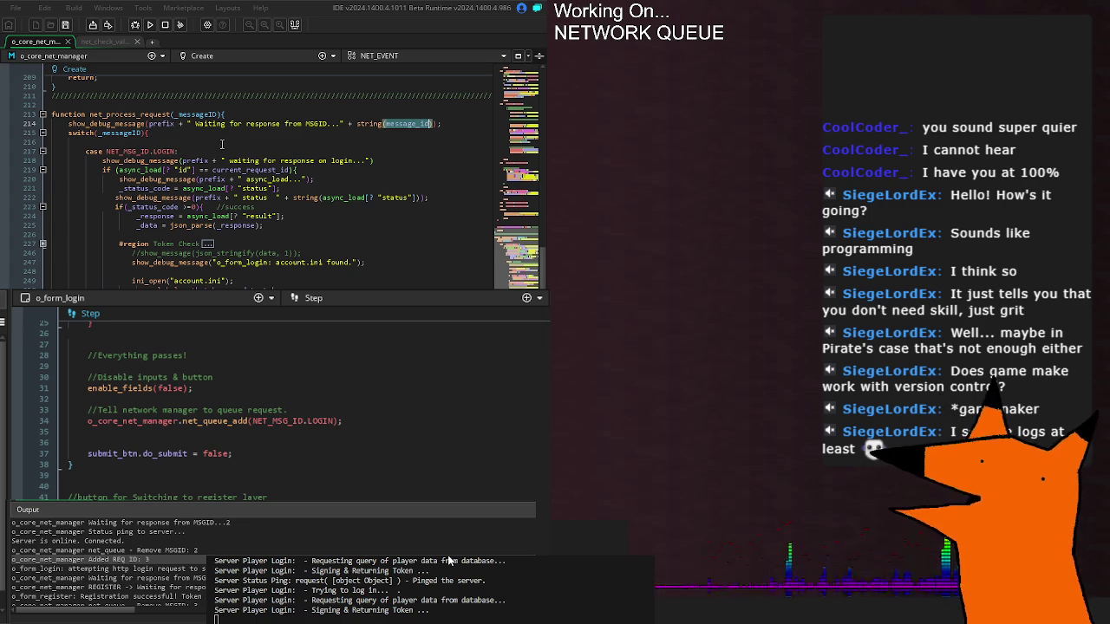
left_click(195, 152)
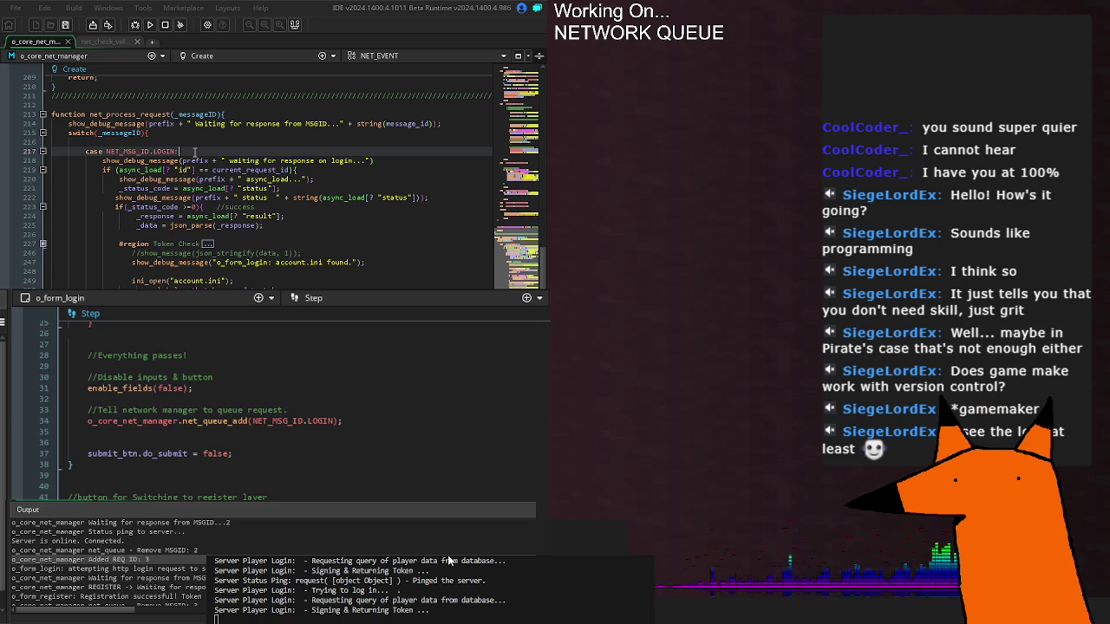
scroll(196, 152, "down", 2)
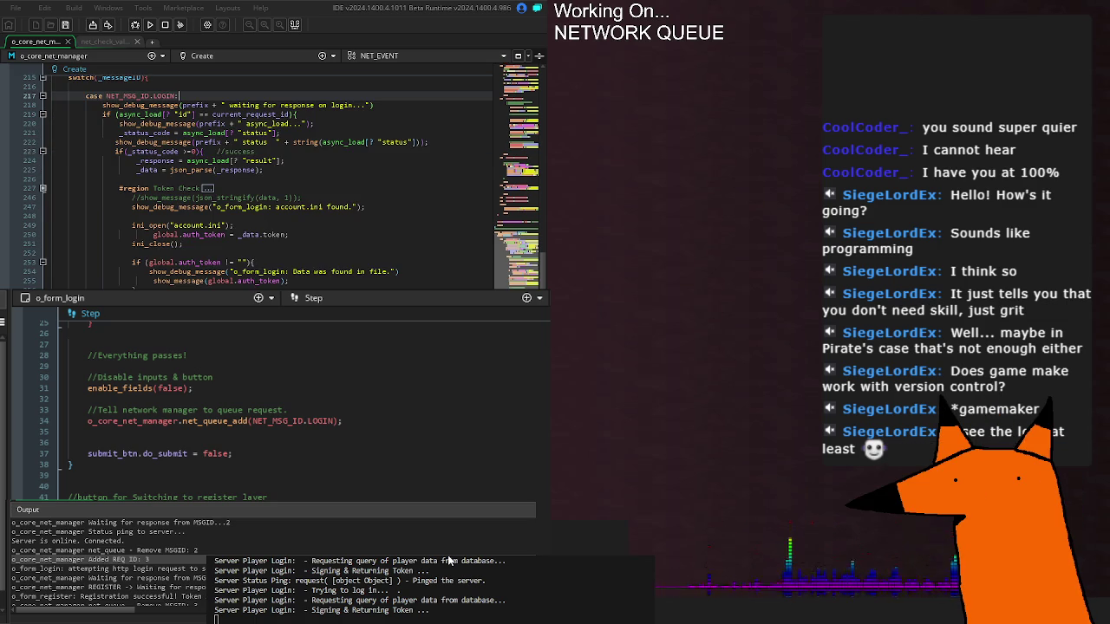
left_click(450, 561)
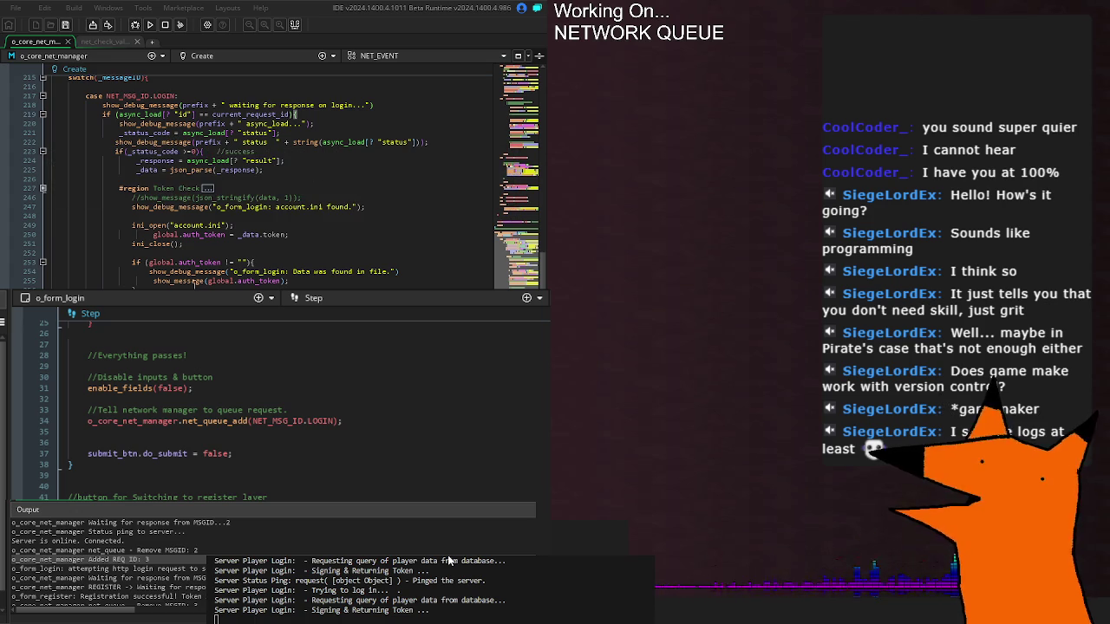
scroll(188, 269, "up", 2)
- Locate the _data reset inside net_queue_remove
scroll(122, 276, "down", 3)
scroll(130, 278, "up", 3)
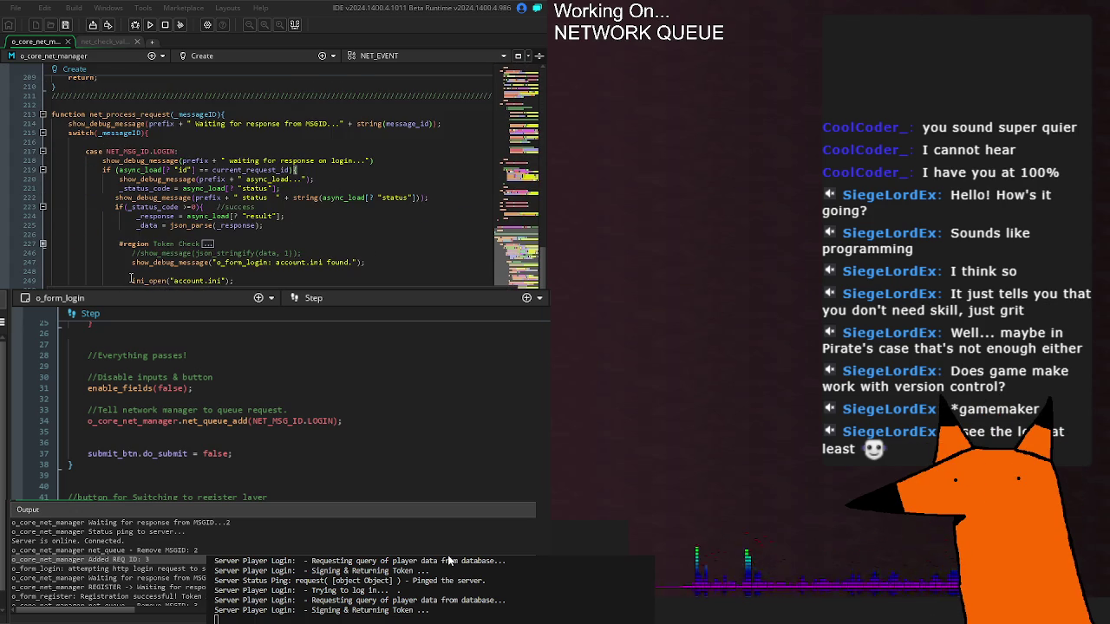
scroll(105, 281, "up", 10)
scroll(119, 281, "up", 5)
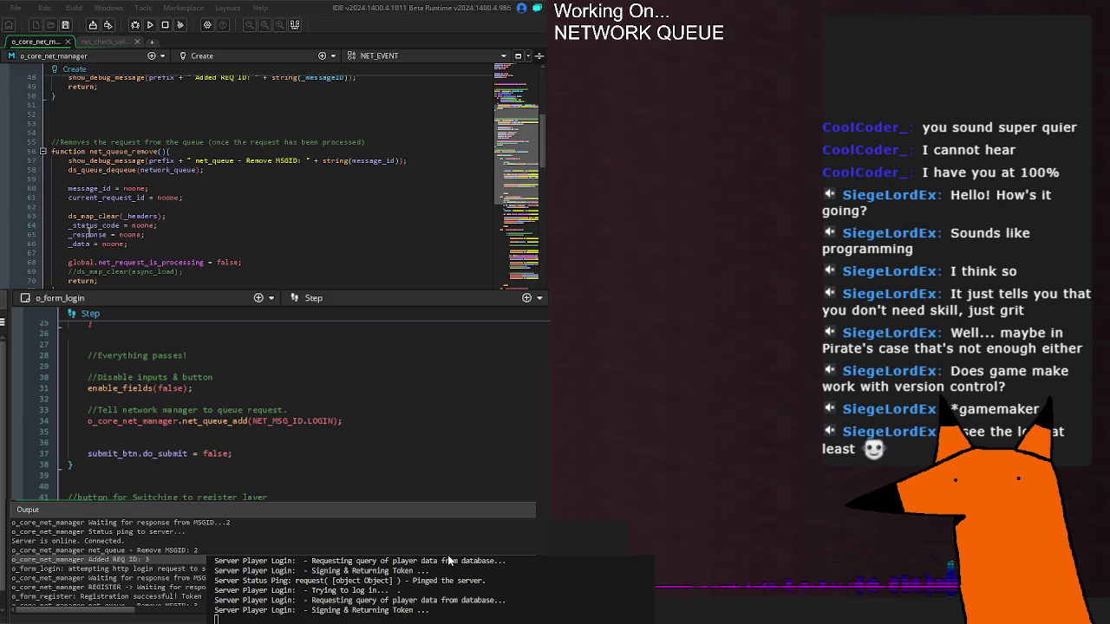
left_click(172, 244)
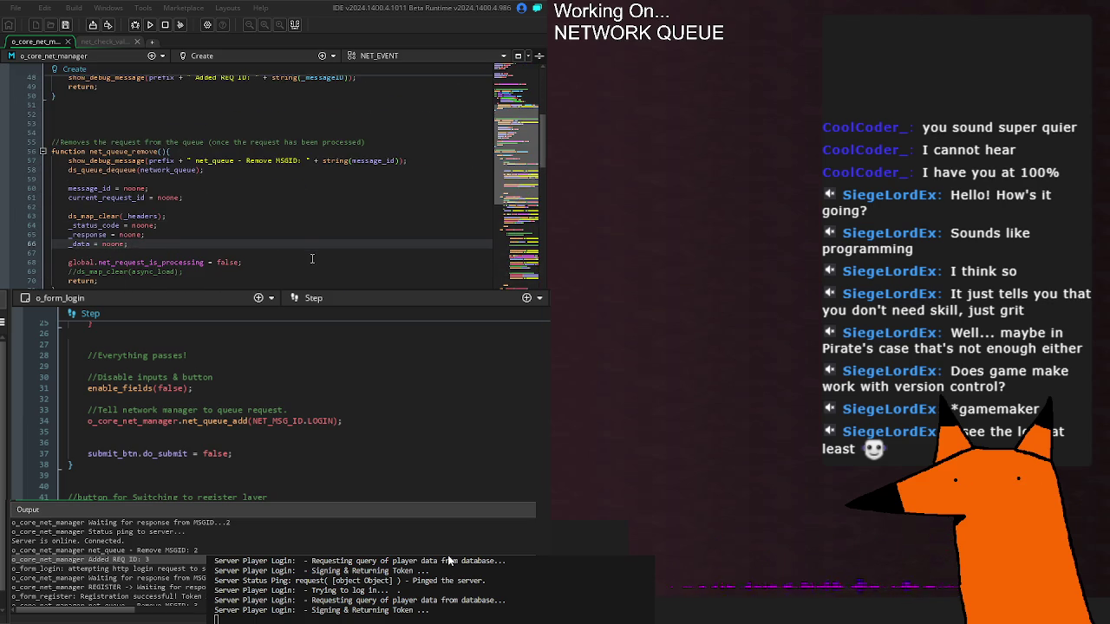
- Check the _data variable declaration at the top, then scroll down to net_queue_do_request near line 72
scroll(310, 258, "up", 5)
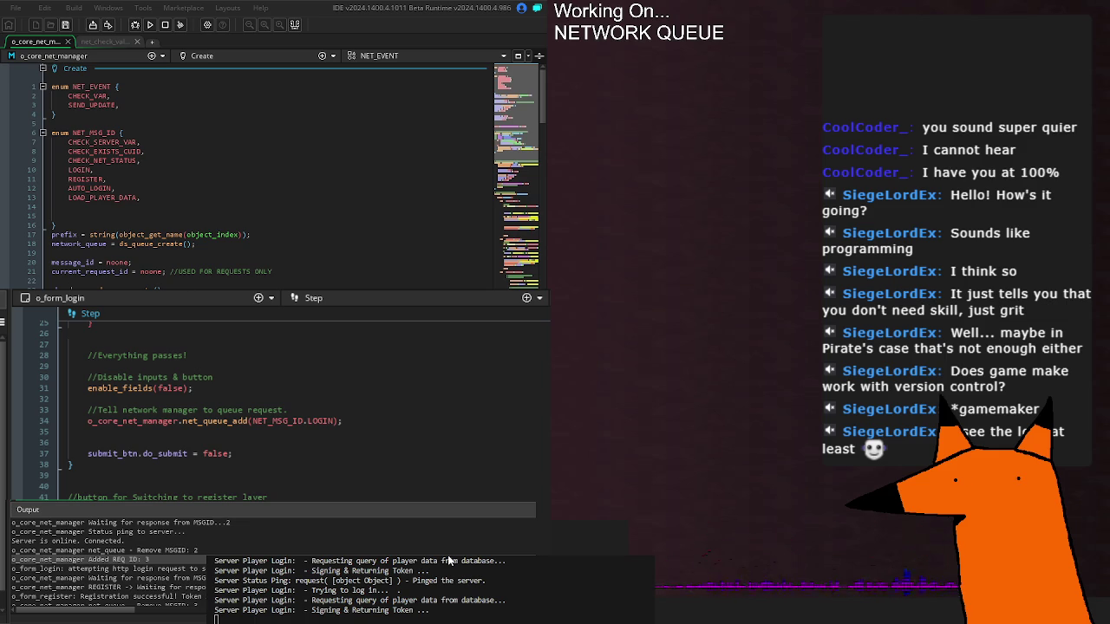
scroll(69, 165, "down", 6)
scroll(69, 165, "up", 3)
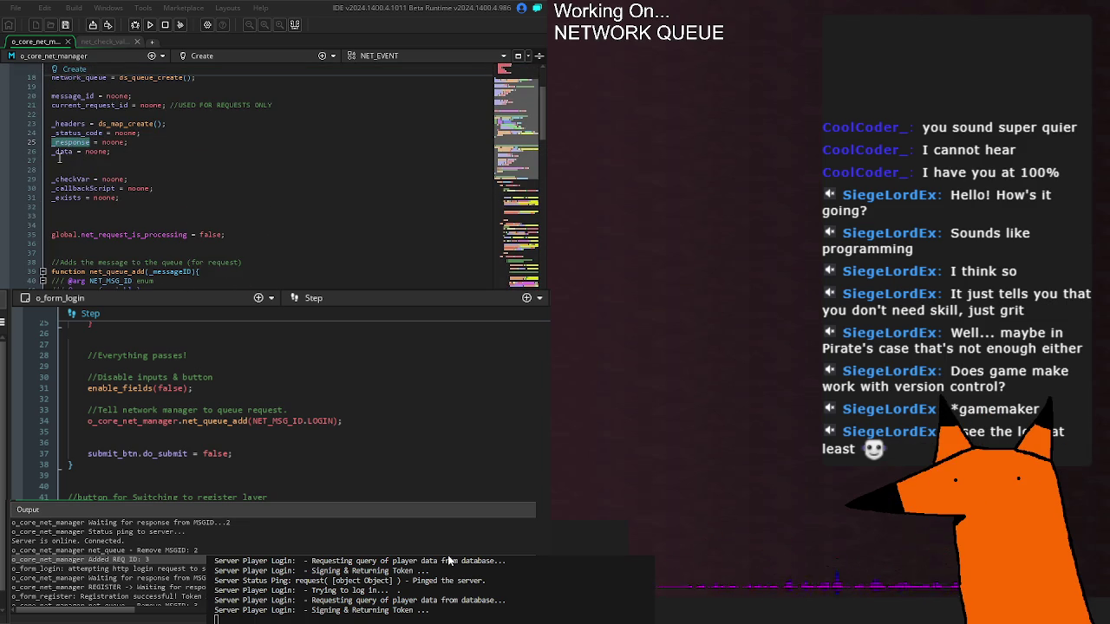
double_click(61, 151)
left_click(205, 172)
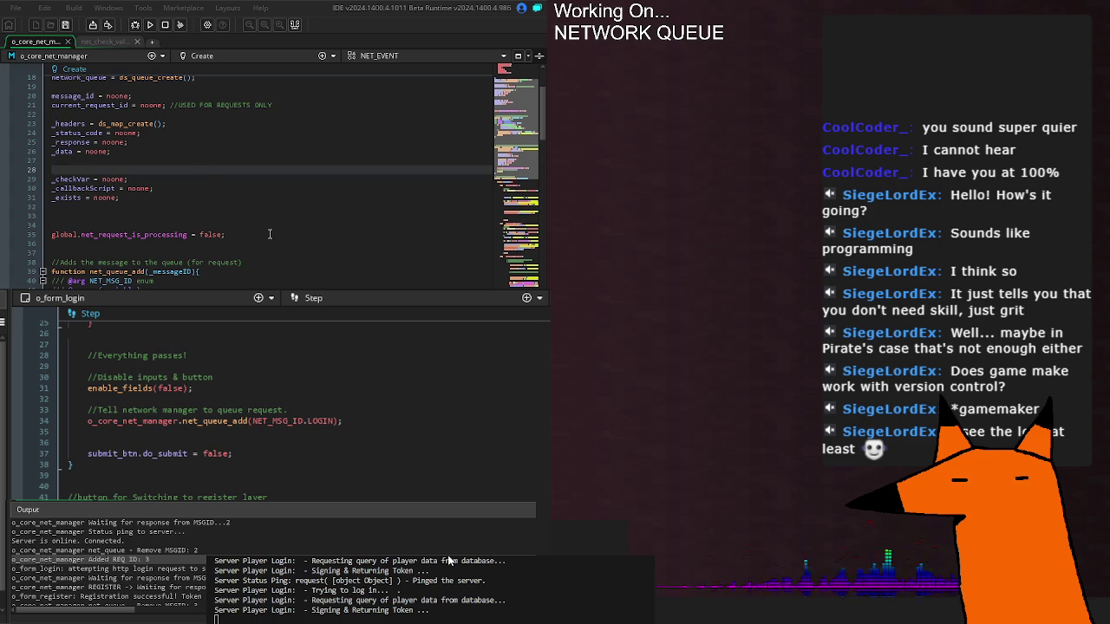
scroll(270, 234, "down", 5)
scroll(270, 235, "down", 5)
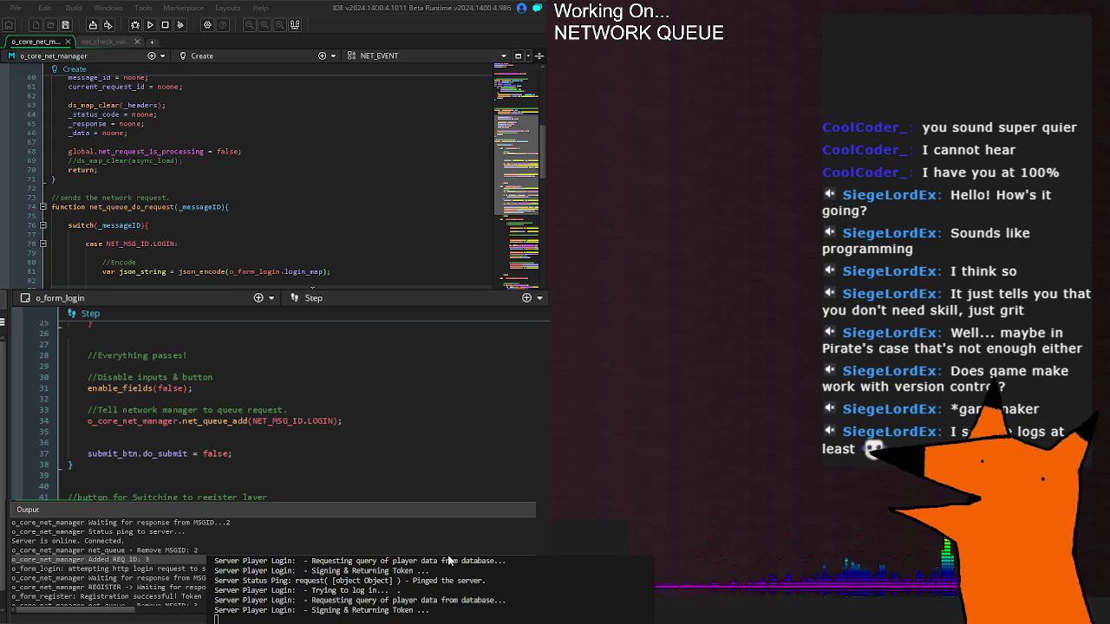
- Review the switch(_messageID) and LOGIN case lines, then scroll down to net_callback_cuid near line 479
left_click(231, 232)
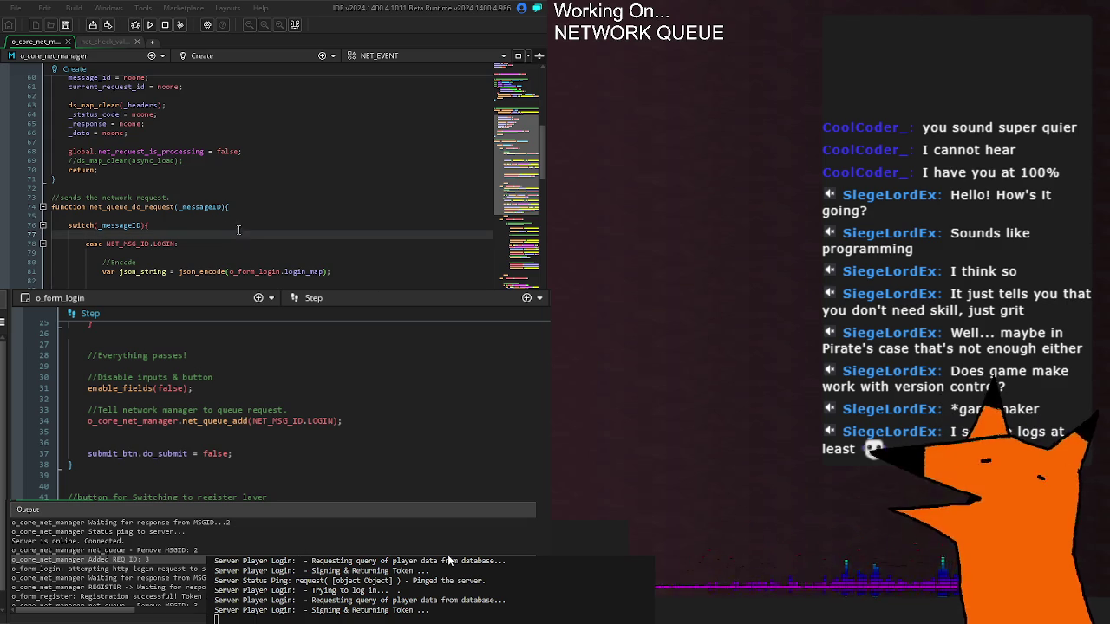
left_click(256, 227)
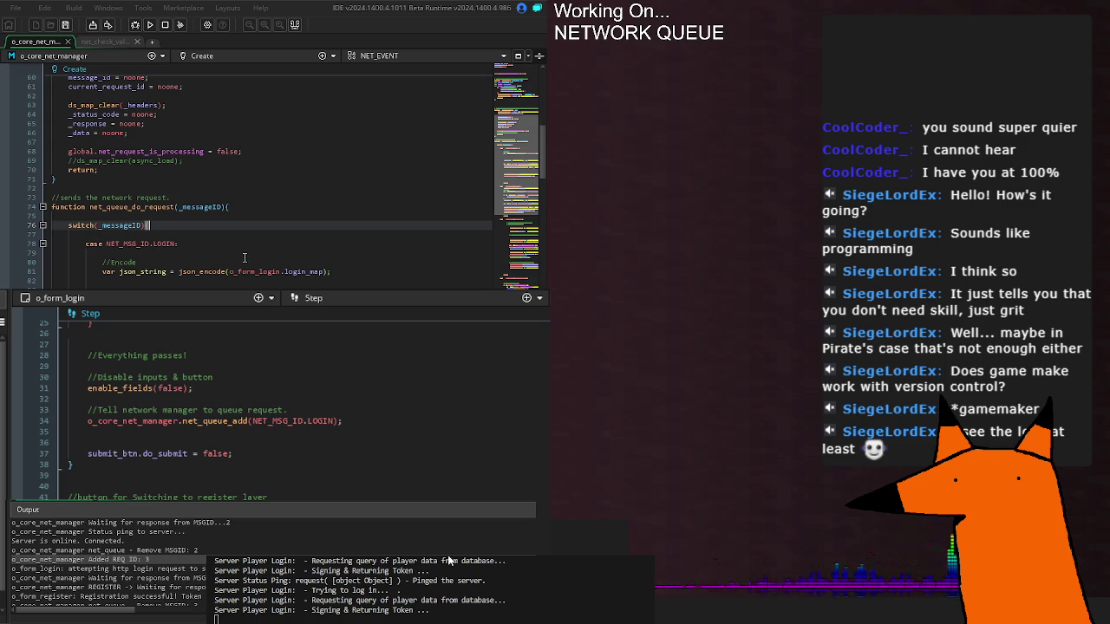
left_click(260, 244)
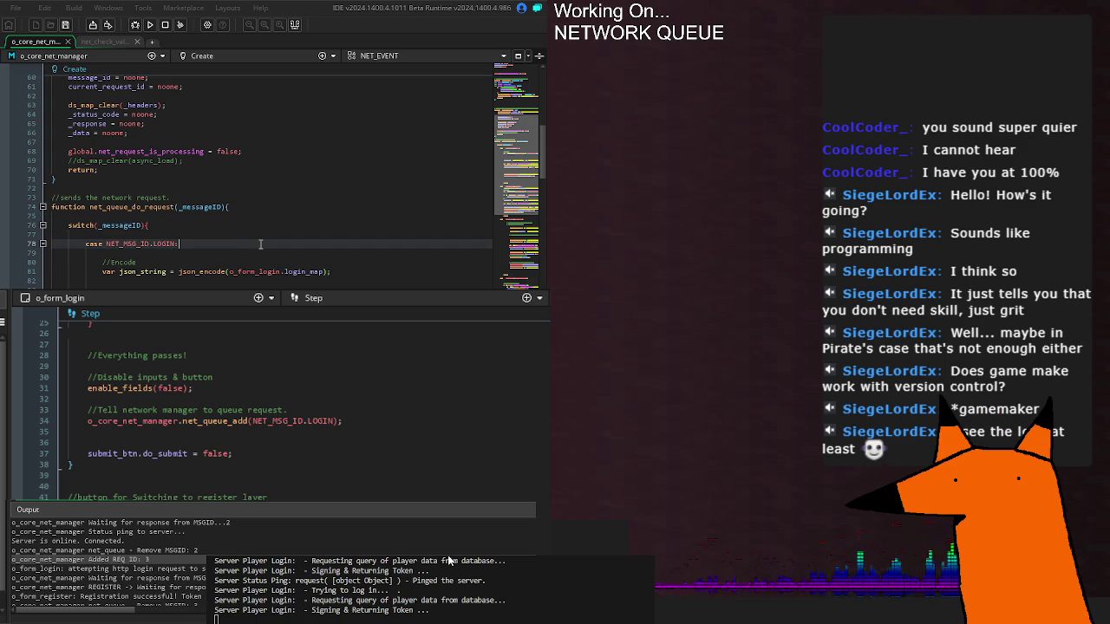
double_click(141, 104)
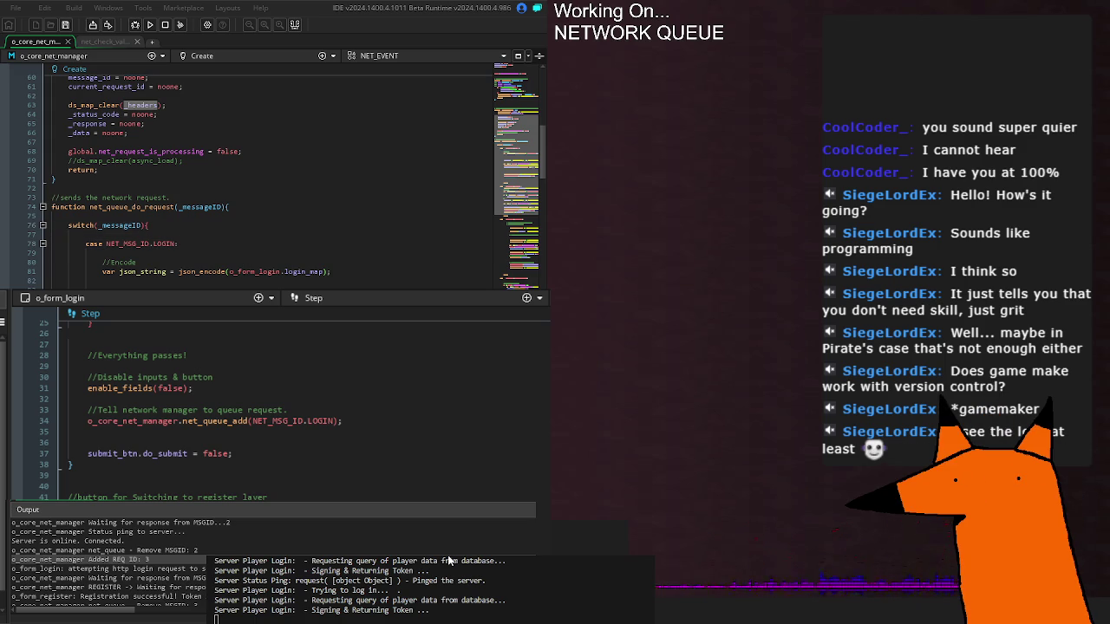
left_click(449, 561)
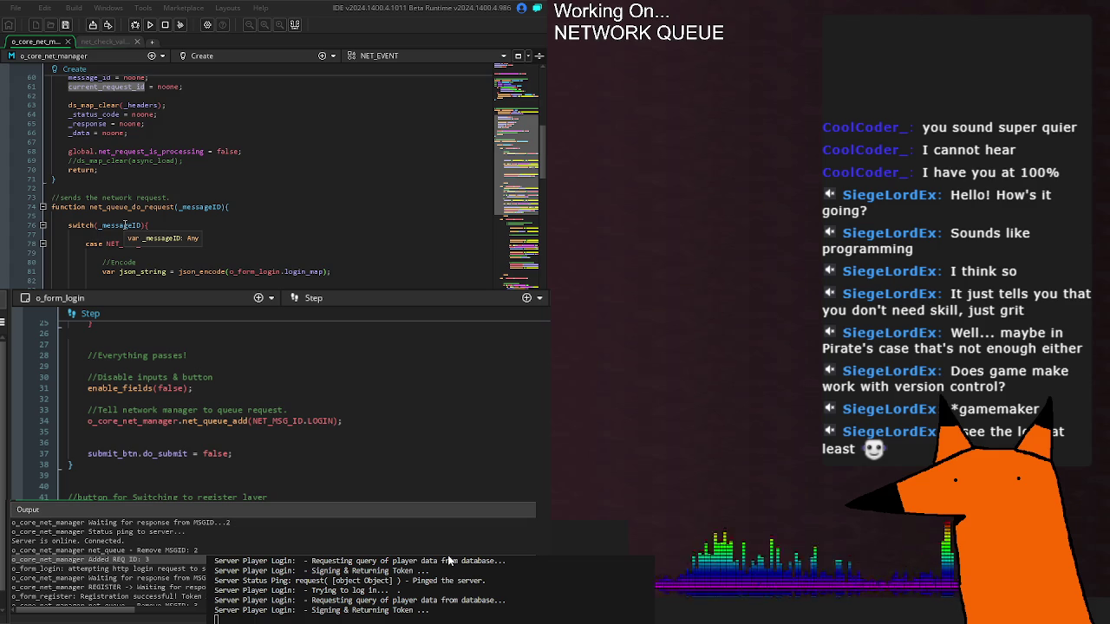
scroll(159, 261, "down", 15)
scroll(160, 260, "down", 20)
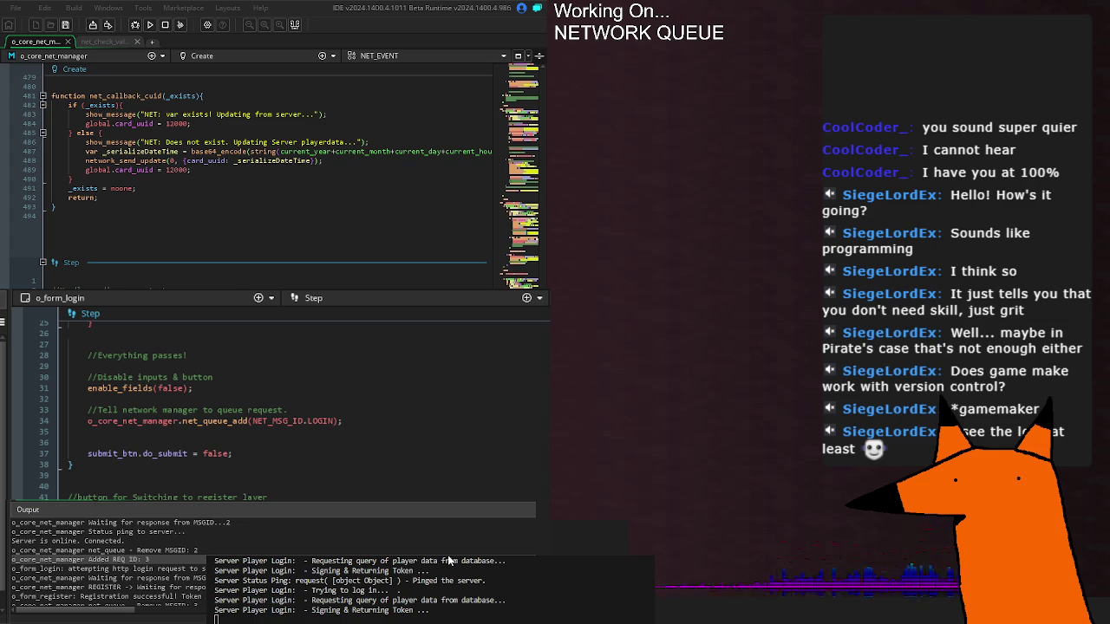
- Jump to the net_queue_do_request definition with F12 and scroll down through its cases
key("F12")
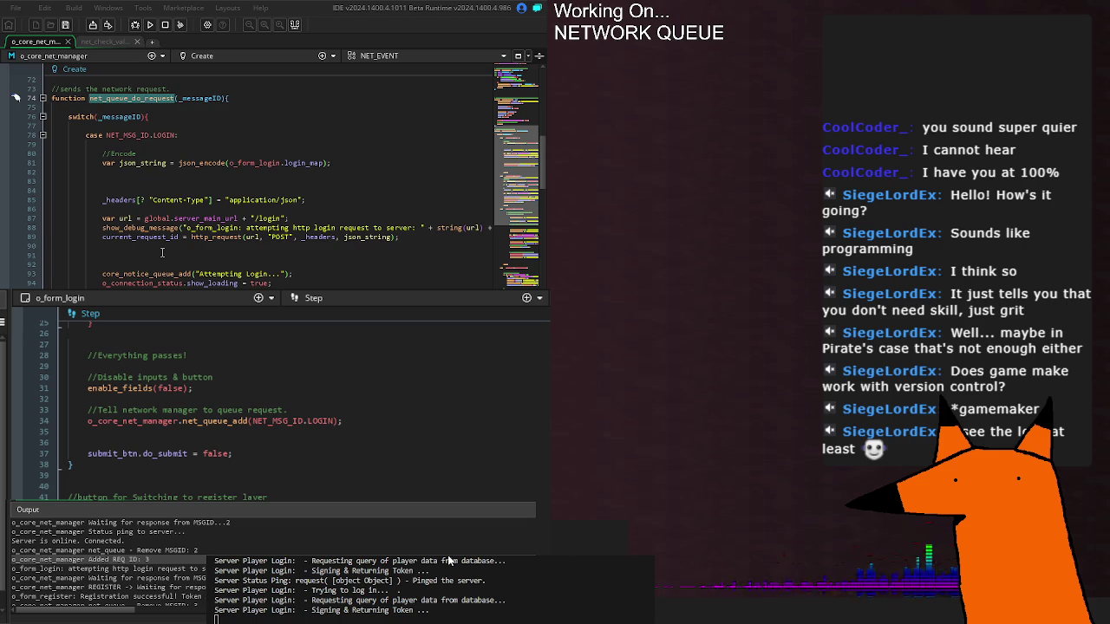
scroll(162, 253, "down", 10)
scroll(169, 259, "down", 9)
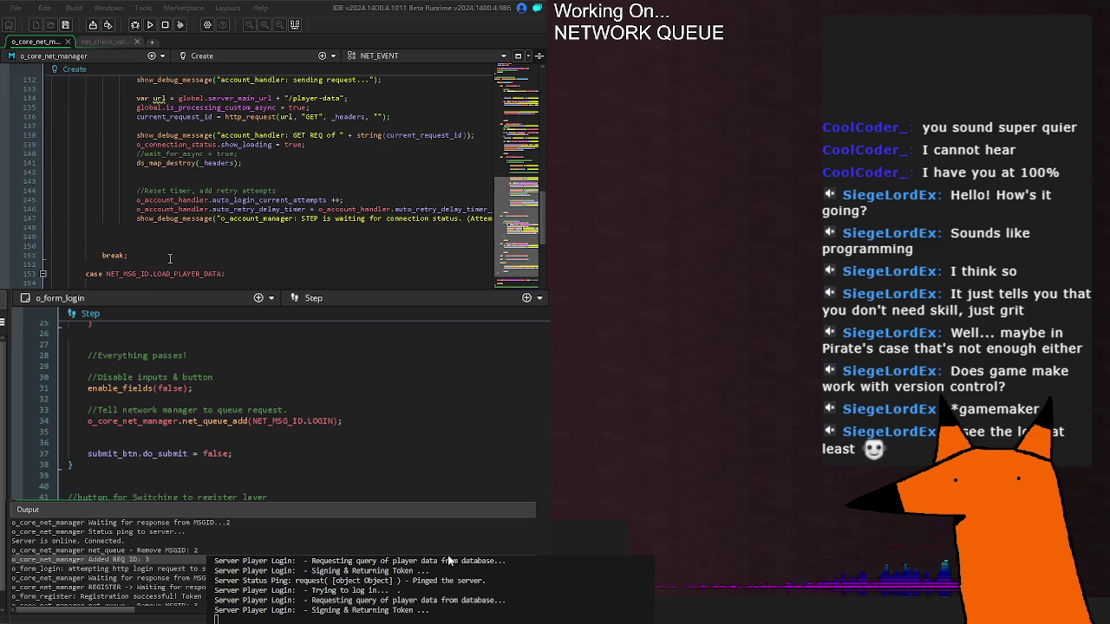
scroll(169, 259, "down", 9)
scroll(169, 261, "down", 9)
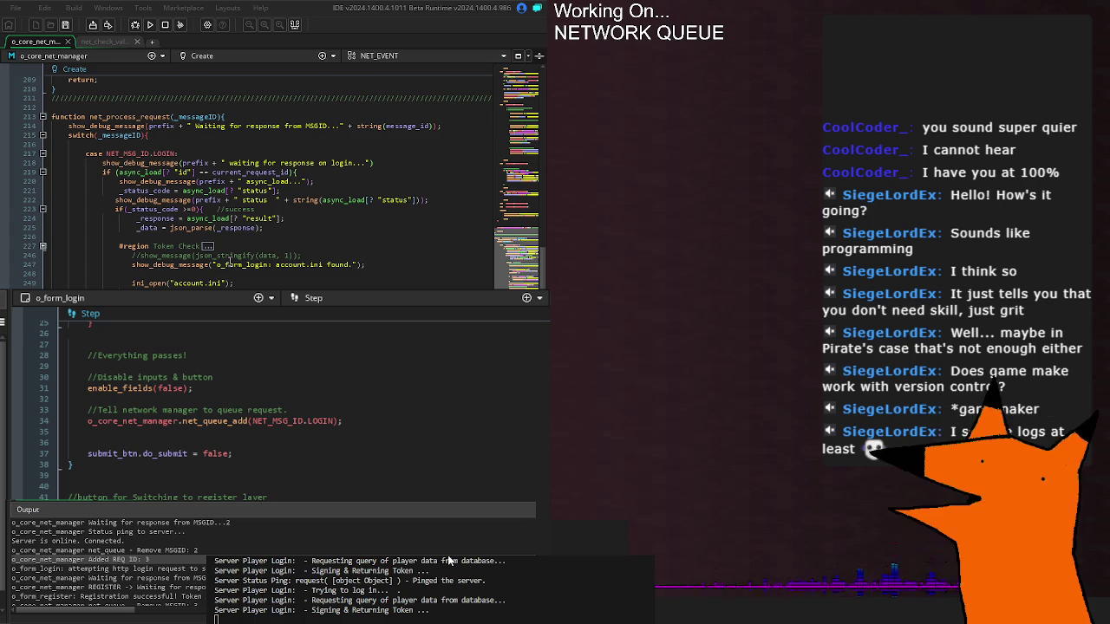
scroll(169, 261, "down", 10)
scroll(169, 261, "down", 10)
scroll(169, 260, "down", 8)
scroll(170, 261, "down", 5)
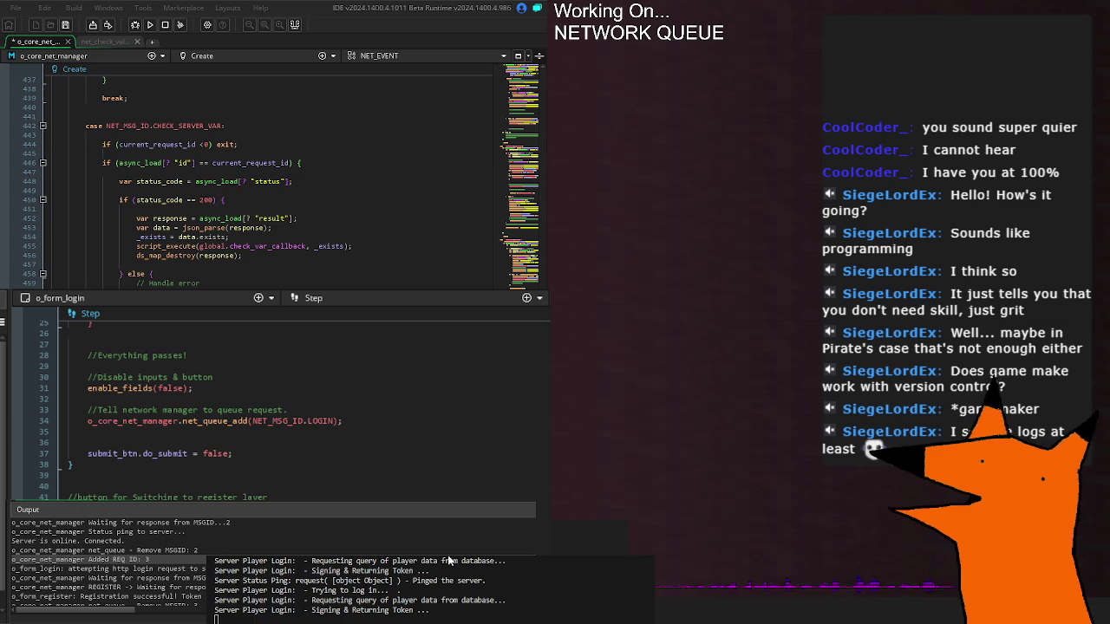
- Scroll past the Step event and back up to the CHECK_NET_STATUS case, lines 168–207
scroll(261, 173, "down", 10)
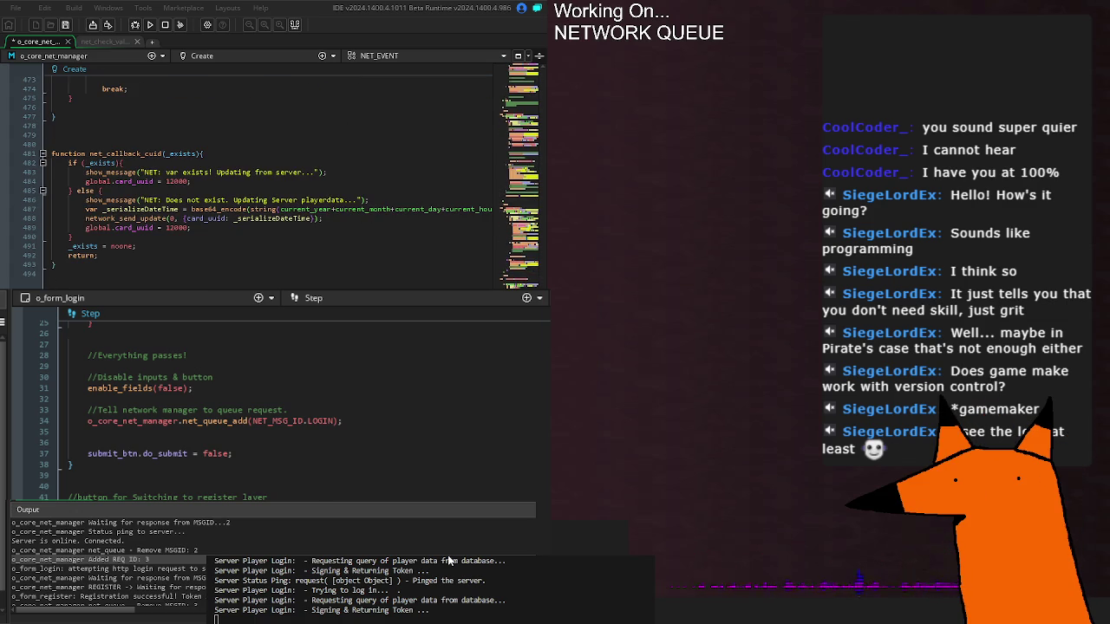
scroll(260, 173, "down", 5)
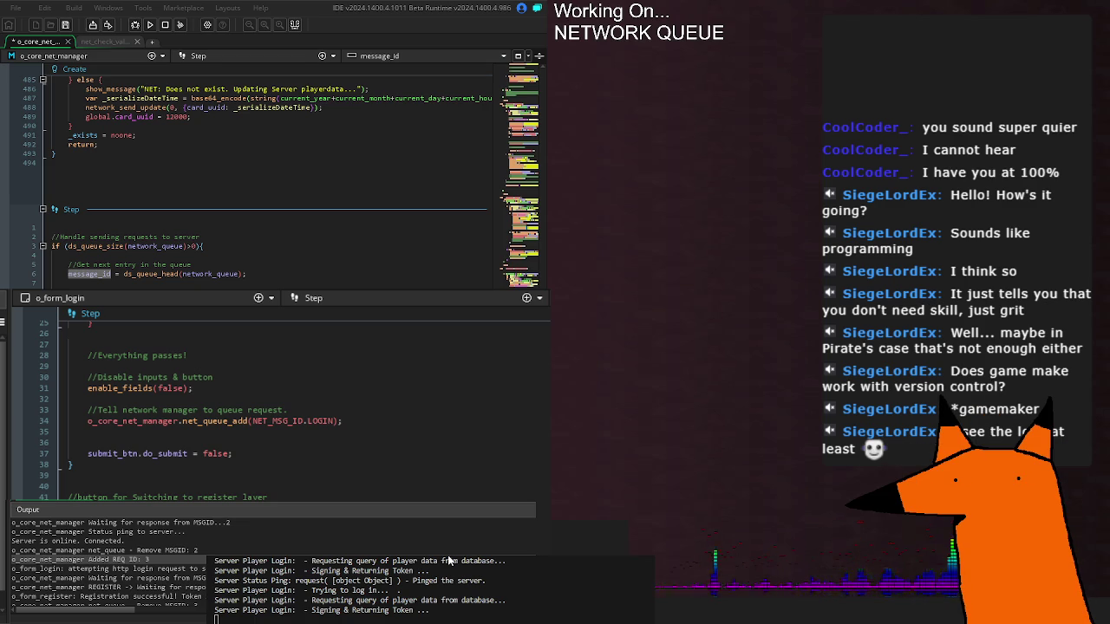
scroll(261, 173, "up", 4)
scroll(260, 173, "up", 20)
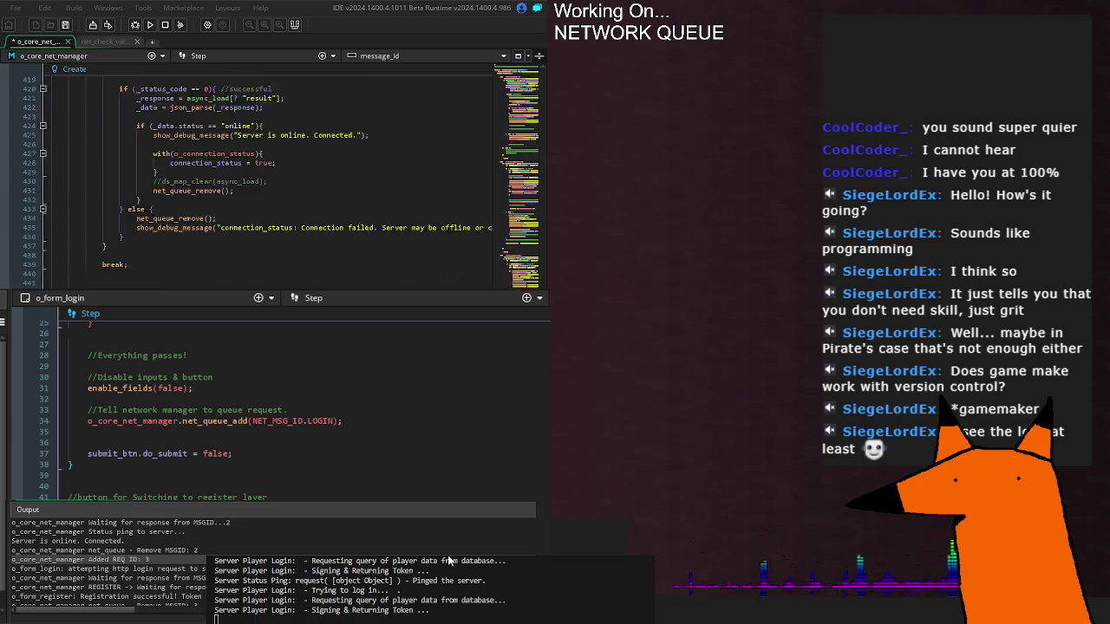
scroll(260, 173, "up", 20)
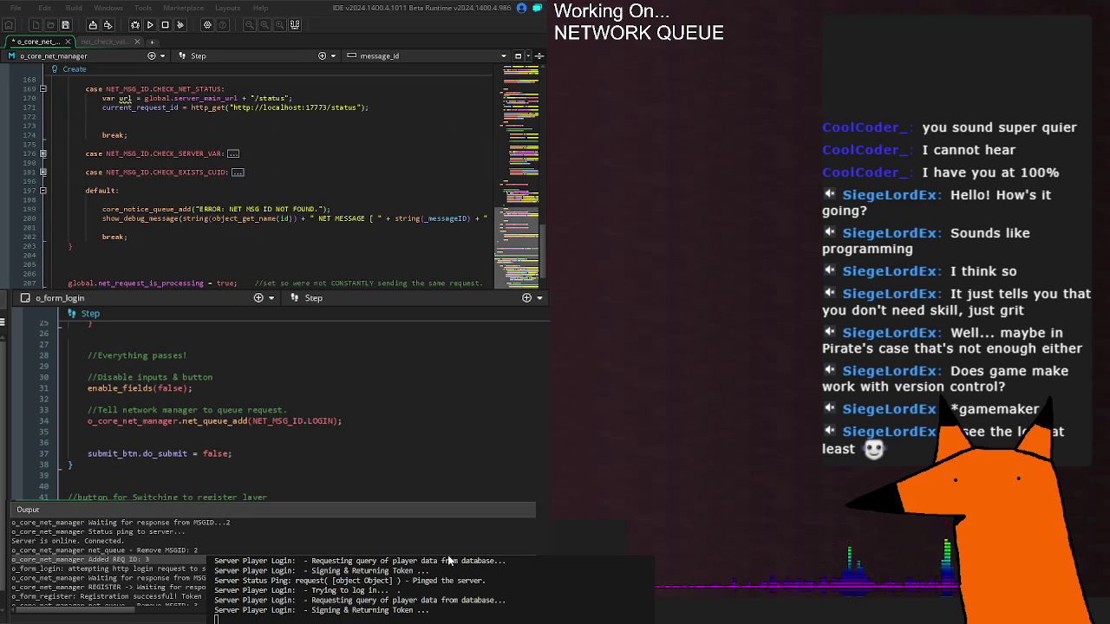